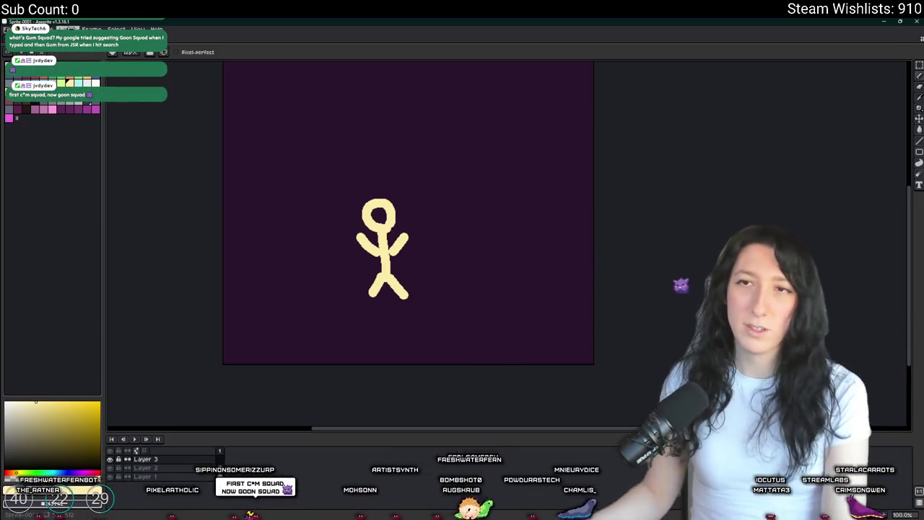
Step: Undo the arrow's diagonal stroke and dismiss the accidental save dialog
scroll(283, 239, up, 2)
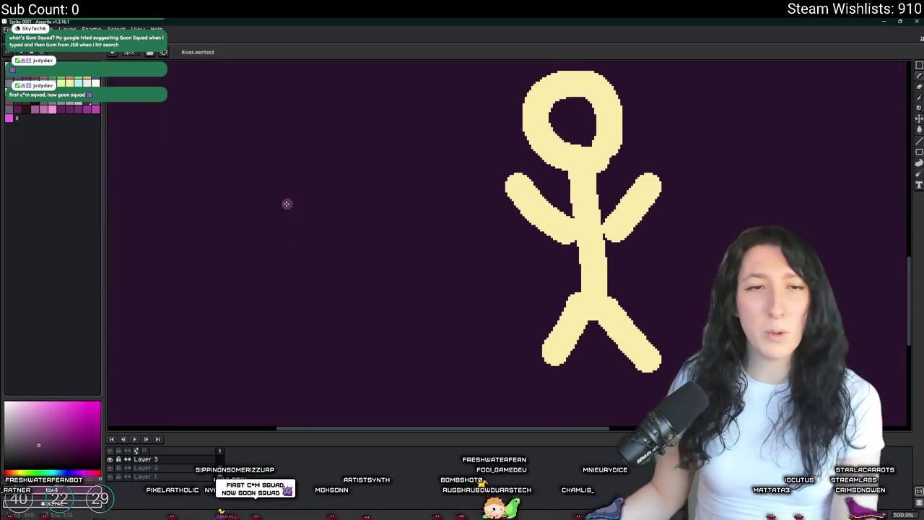
scroll(282, 249, down, 1)
scroll(282, 249, down, 1)
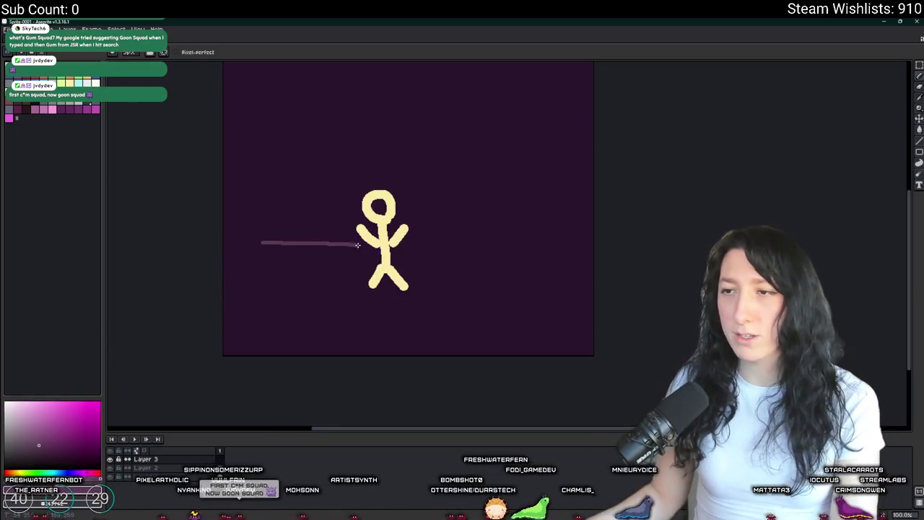
scroll(354, 209, left, 3)
scroll(267, 218, up, 1)
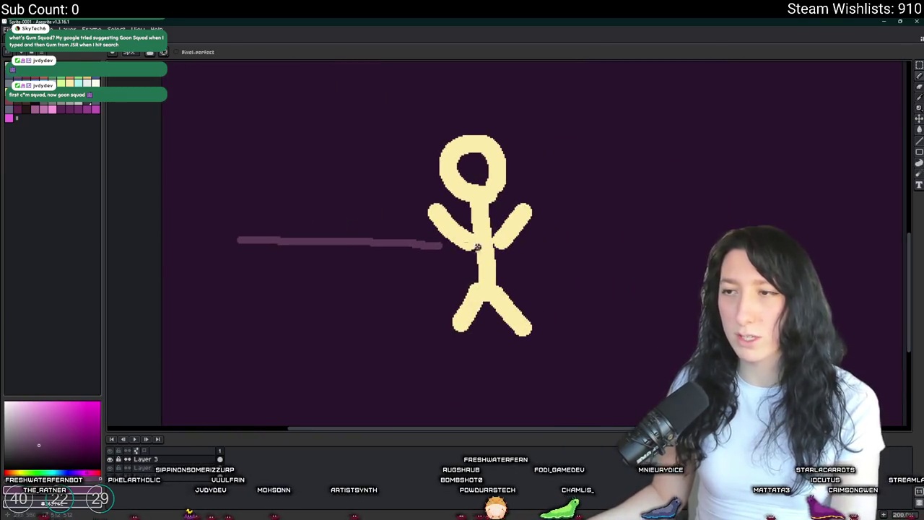
key(ctrl+z)
key(ctrl+s)
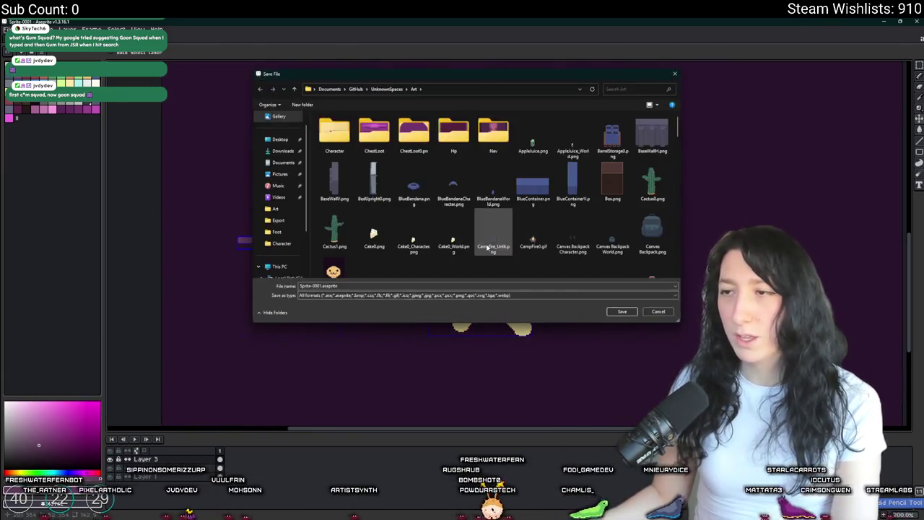
key(Escape)
key(ctrl+z)
Step: Draw a line reaching into the stick figure's body
drag(273, 245, 478, 251)
scroll(476, 253, down, 1)
scroll(434, 260, up, 1)
drag(339, 279, 395, 257)
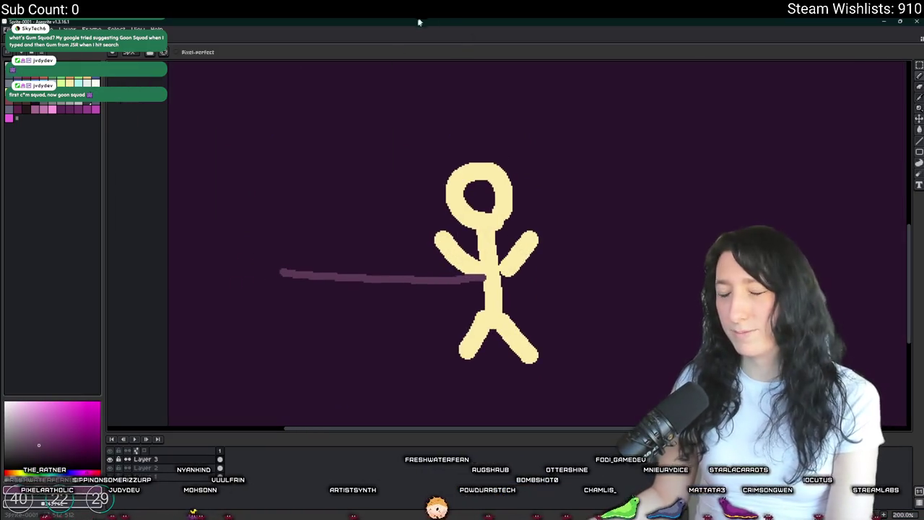
Step: Draw a grey curve rising from the figure's head, discarding a stray looping stroke
drag(426, 189, 383, 160)
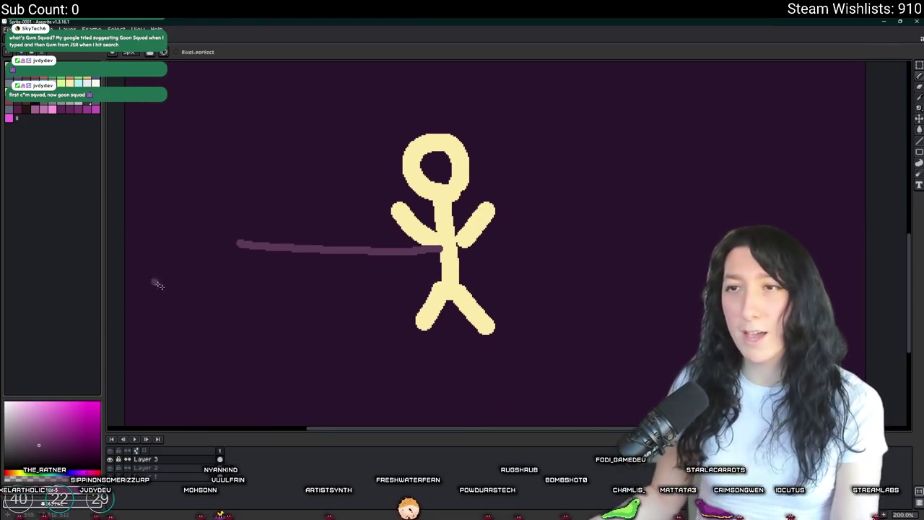
mouse_move(463, 211)
mouse_down()
mouse_move(405, 289)
mouse_move(433, 174)
mouse_up()
key(ctrl+z)
drag(394, 220, 454, 252)
scroll(383, 267, down, 4)
scroll(390, 251, up, 4)
mouse_move(363, 205)
mouse_down()
mouse_move(387, 251)
mouse_move(476, 263)
mouse_up()
Step: Hand-letter 'Hit' at the top of the grey curve
scroll(381, 212, down, 2)
drag(381, 212, 378, 233)
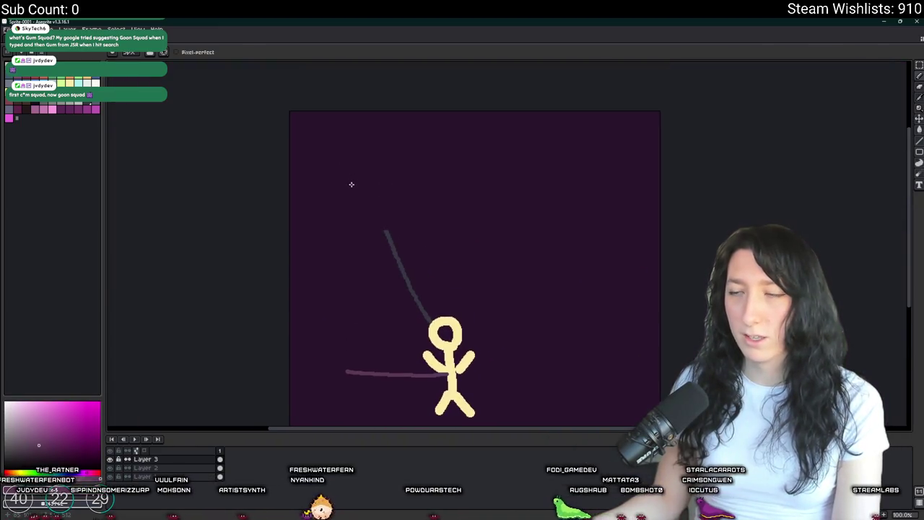
mouse_move(381, 185)
mouse_down()
mouse_move(382, 207)
mouse_move(395, 205)
mouse_up()
scroll(437, 247, up, 2)
scroll(438, 247, down, 2)
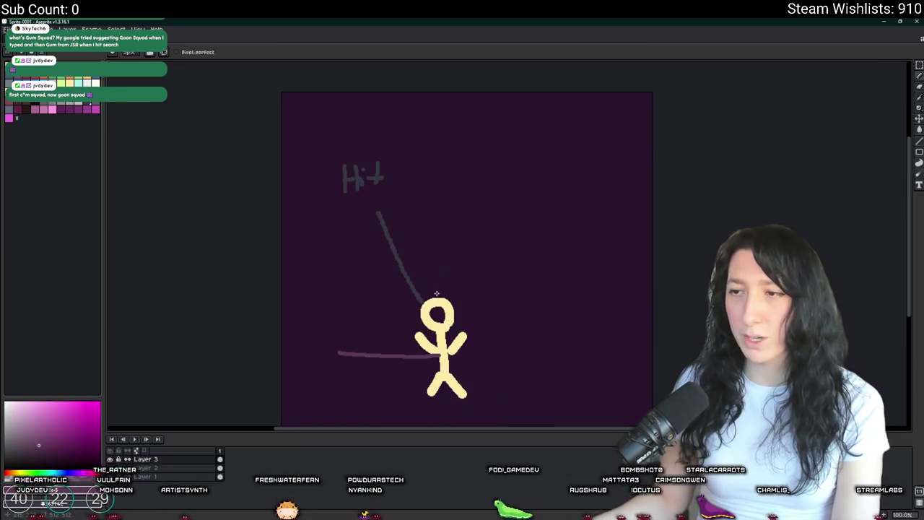
Step: Draw a second grey curve from the head and copy the 'Hit' label to its end
drag(439, 296, 454, 199)
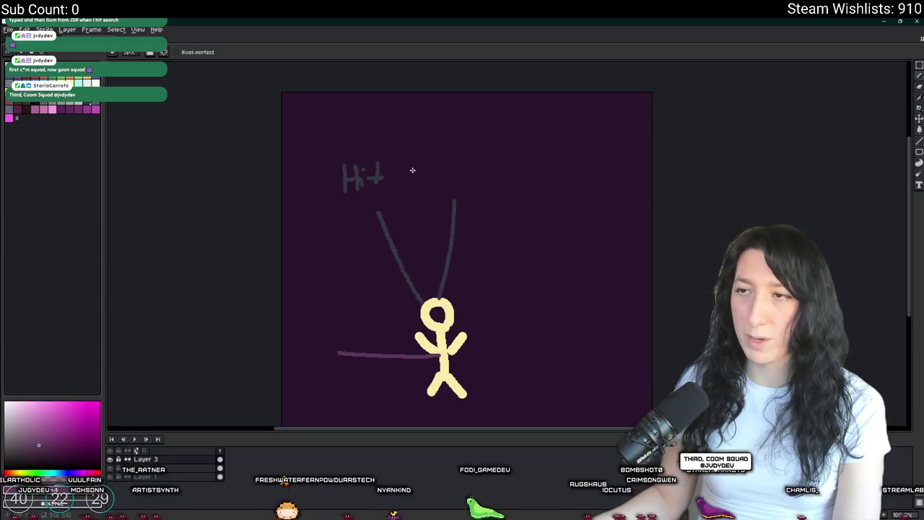
key(m)
mouse_move(363, 175)
mouse_down()
mouse_move(496, 181)
mouse_move(460, 173)
mouse_up()
click(572, 221)
Step: Copy the second 'Hit' label and curve to the right as a third label
drag(572, 222, 543, 157)
drag(432, 151, 518, 342)
mouse_move(464, 264)
mouse_down()
mouse_move(516, 252)
mouse_move(546, 284)
mouse_move(536, 262)
mouse_up()
key(w)
Step: Replace the straight third stroke with a curve from the third 'Hit' to the head
key(Delete)
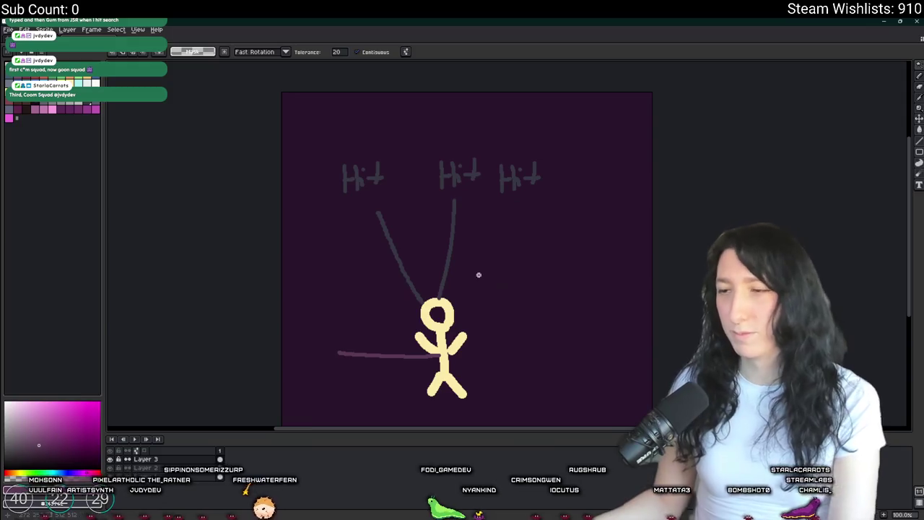
key(b)
drag(510, 201, 449, 302)
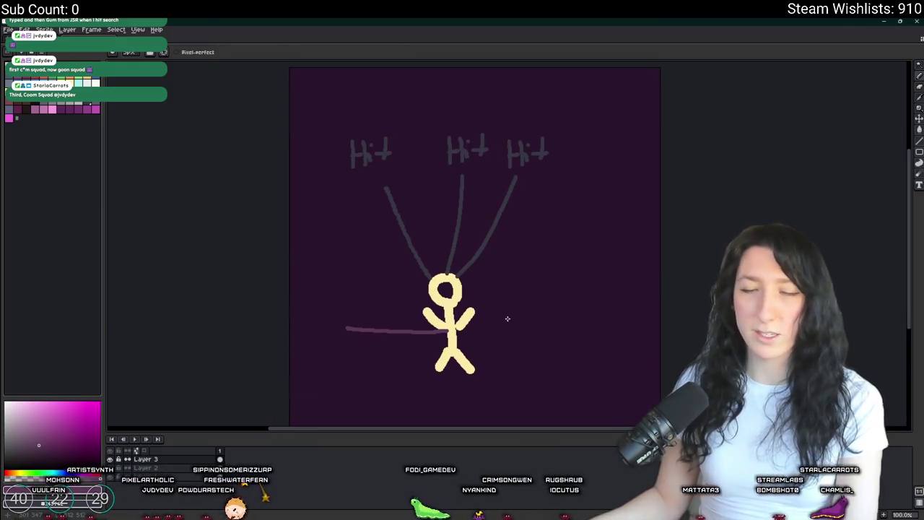
scroll(535, 293, up, 1)
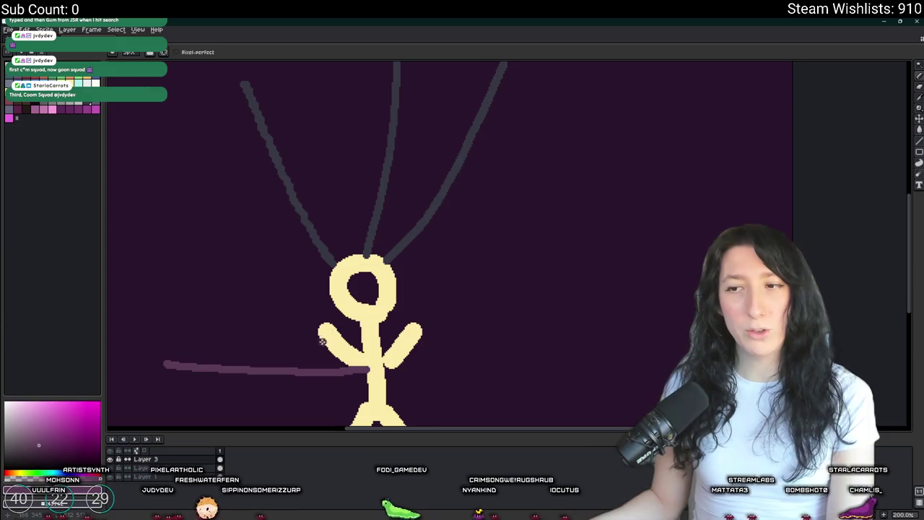
scroll(532, 289, down, 1)
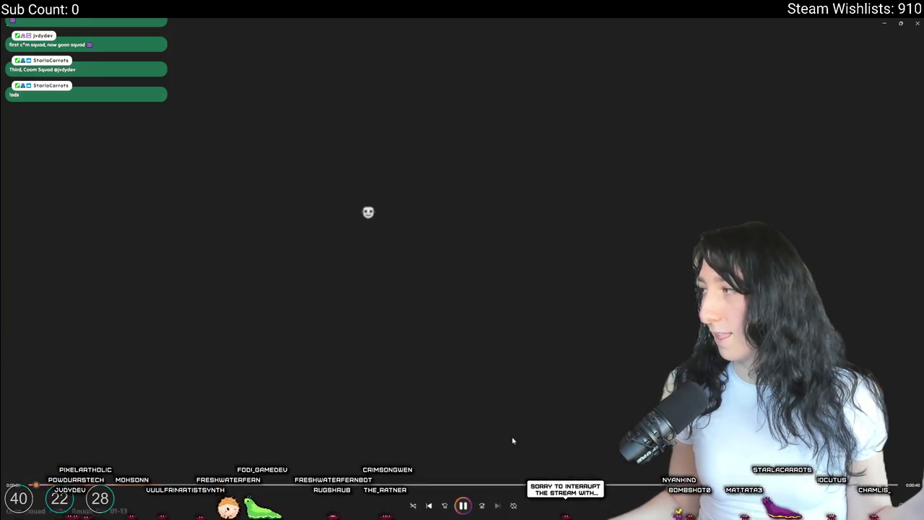
Step: Play the Gum Squad trailer rough cut through its title card, then close the player
key(space)
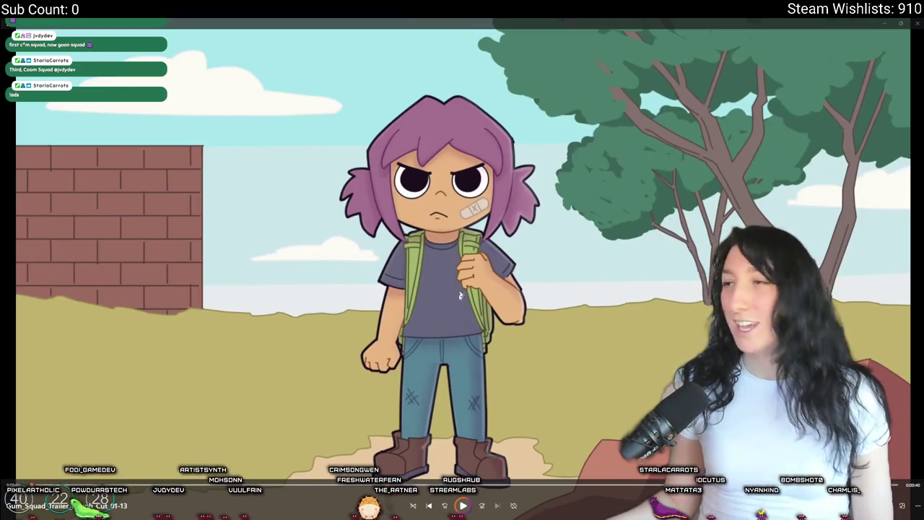
click(468, 506)
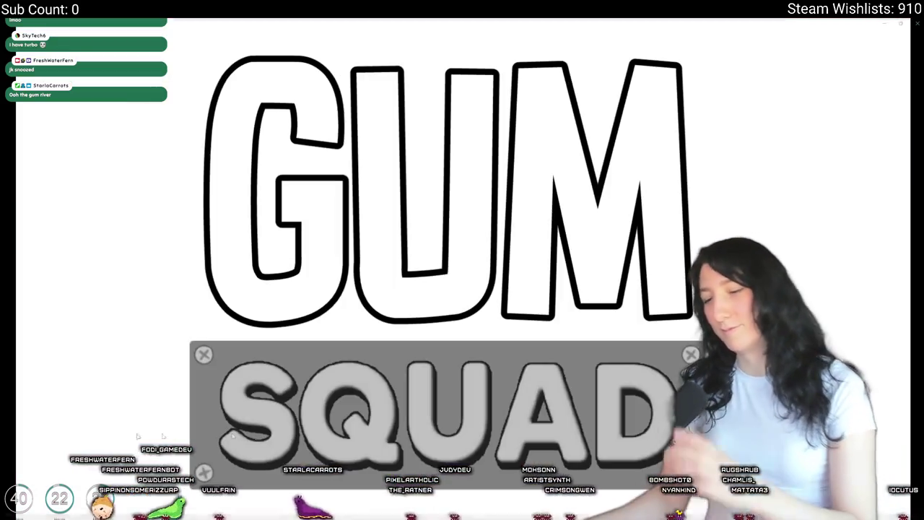
click(916, 22)
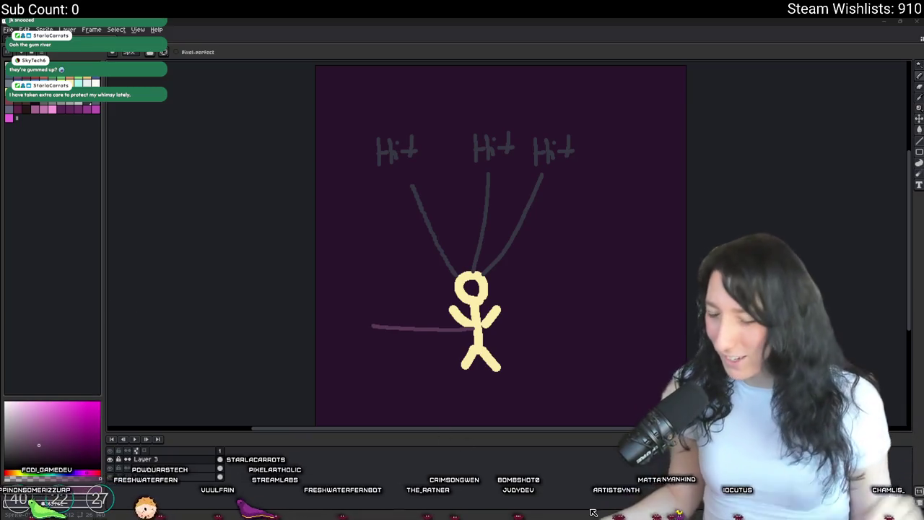
Step: Find all 'impact' uses in the project and open the pepperminter script at its impact call
key(alt+Tab)
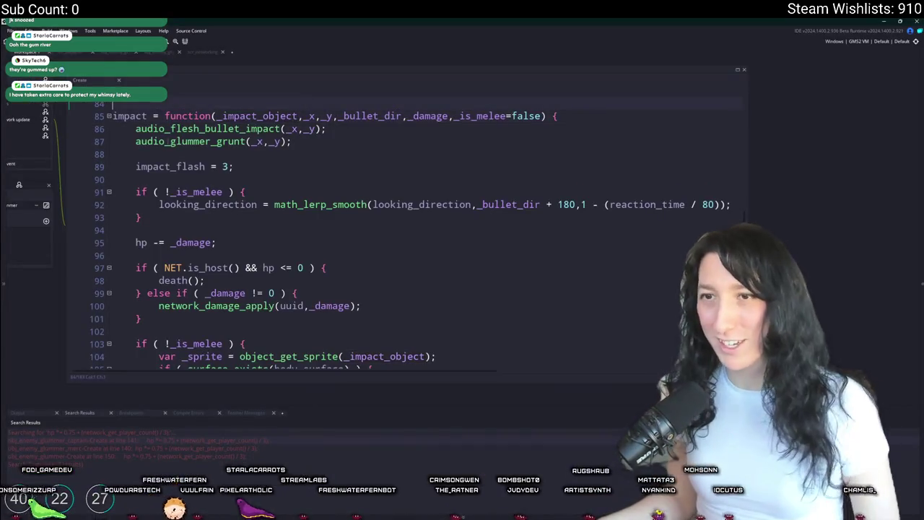
key(ctrl+f)
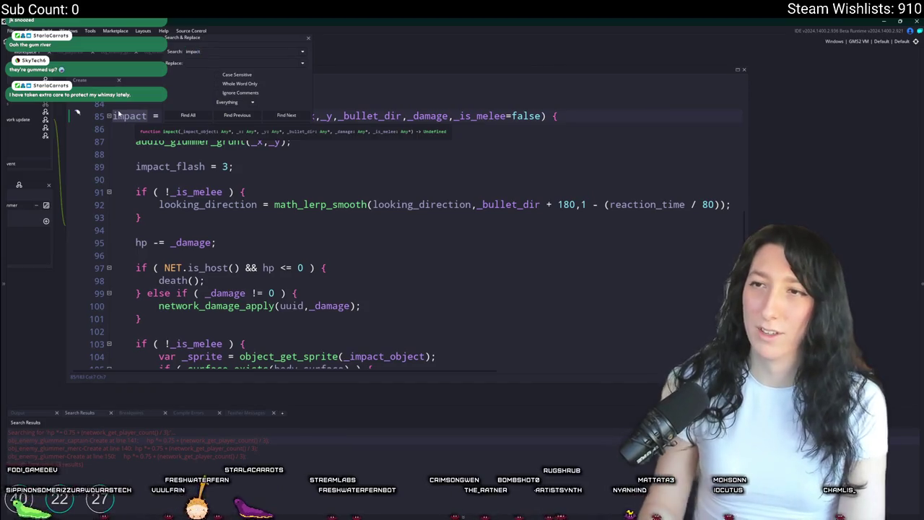
key(Return)
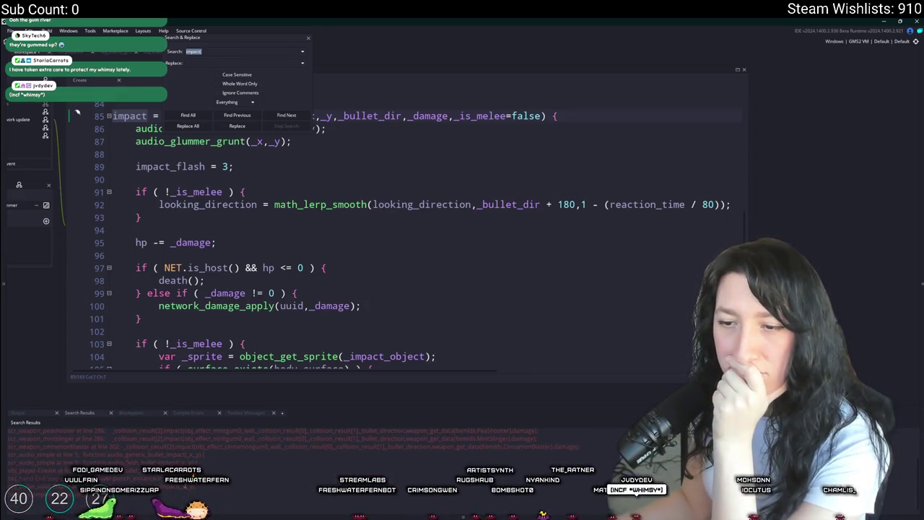
scroll(229, 458, up, 1)
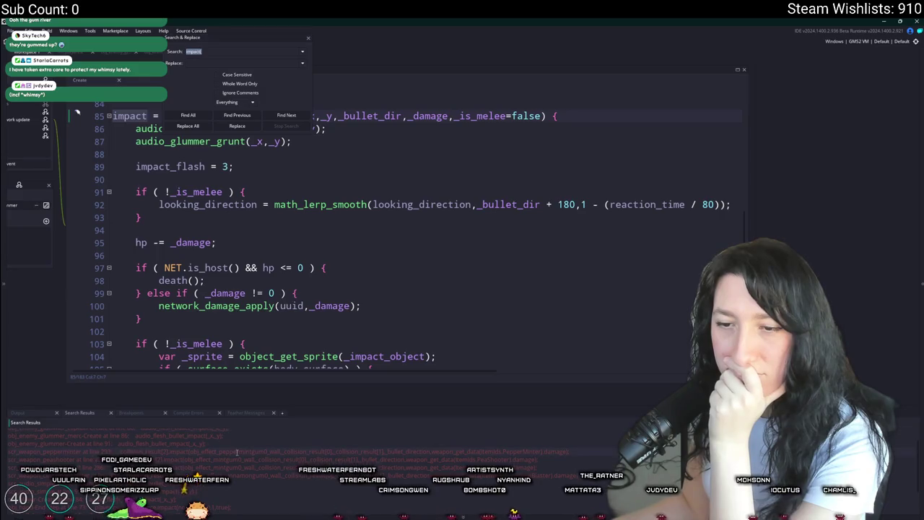
double_click(236, 452)
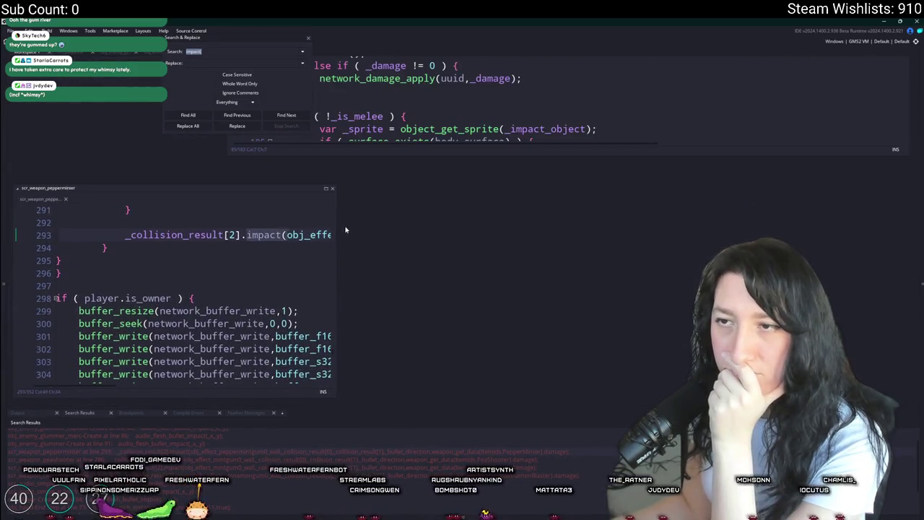
Step: Close Search & Replace and maximize the pepperminter script window
drag(335, 203, 715, 204)
click(507, 235)
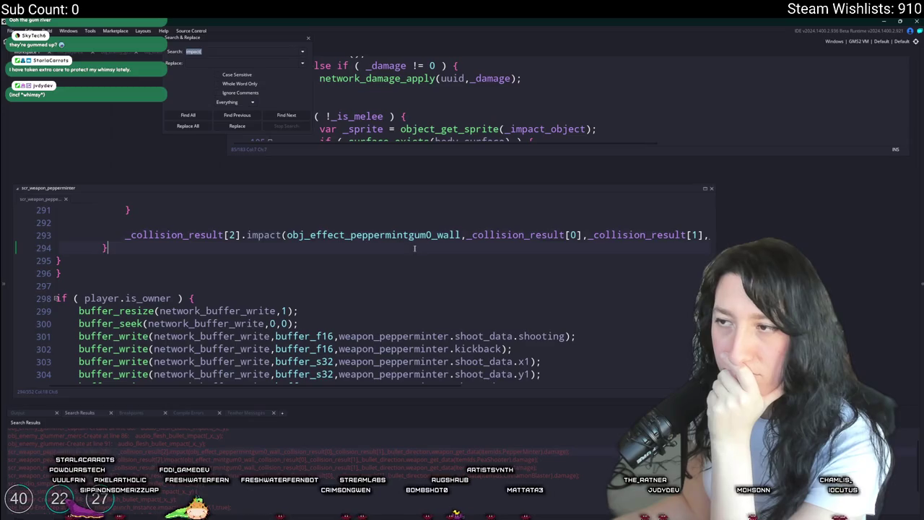
scroll(507, 234, up, 3)
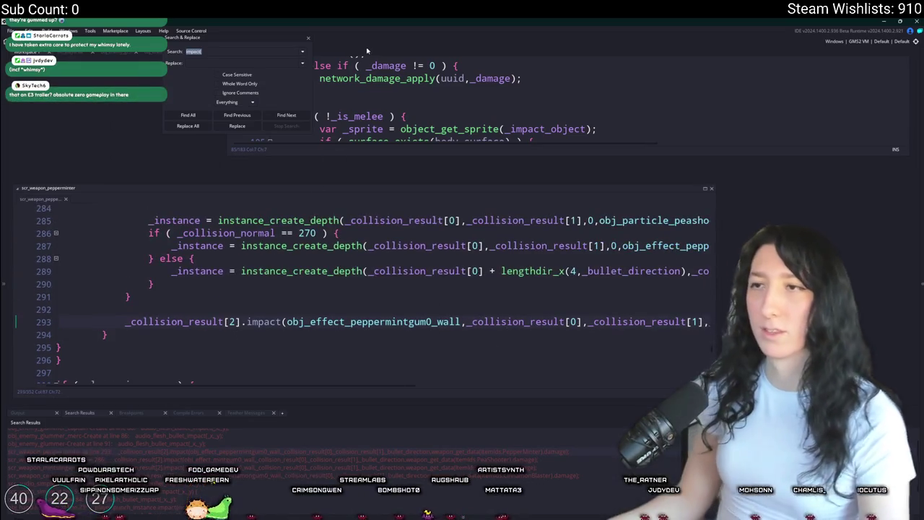
click(308, 39)
click(711, 191)
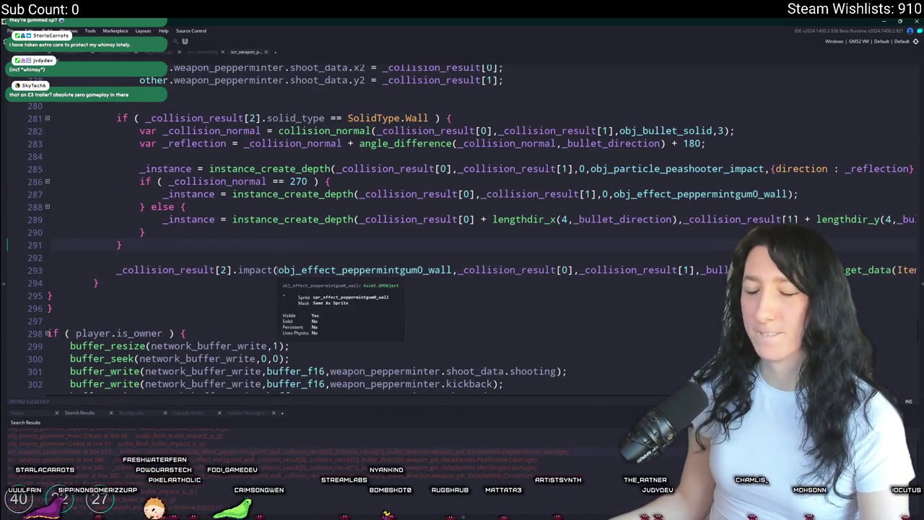
Step: Insert 'player.is_owner,' as the first argument of the impact call on line 293
click(279, 269)
scroll(363, 331, up, 2)
scroll(363, 331, up, 15)
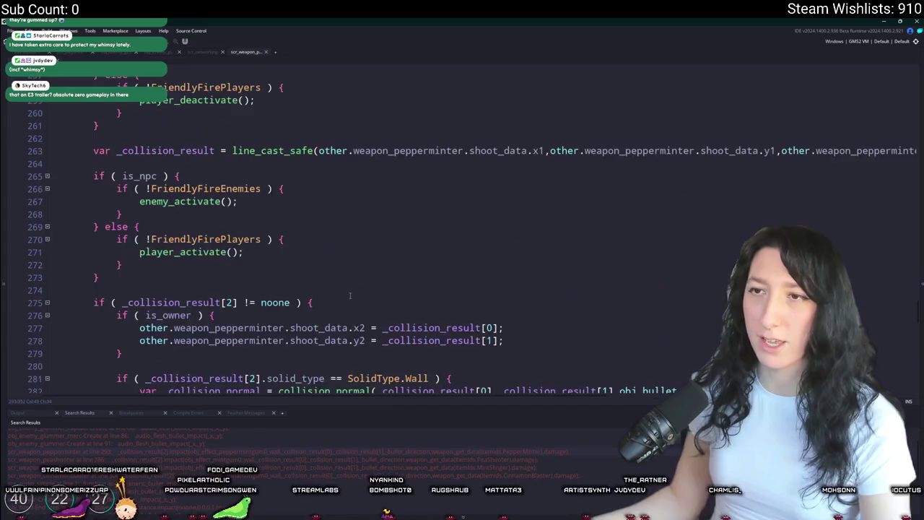
scroll(358, 274, up, 5)
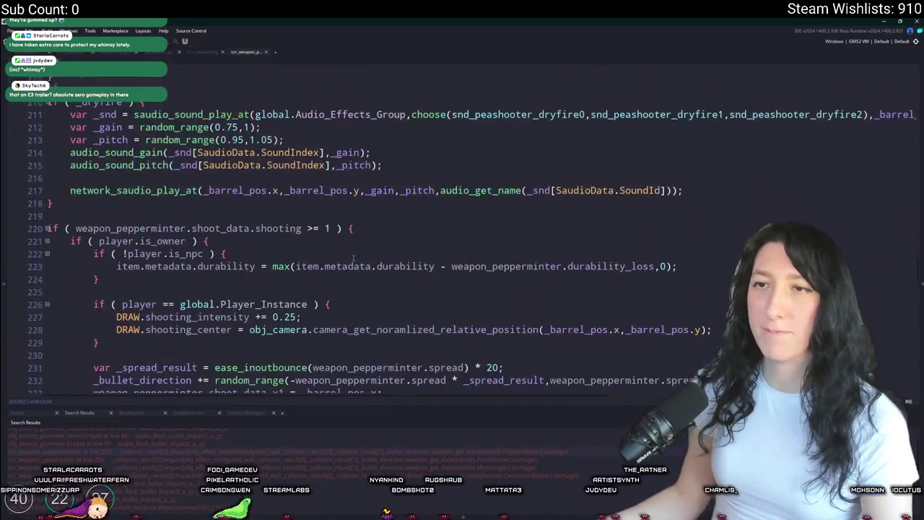
scroll(405, 245, down, 20)
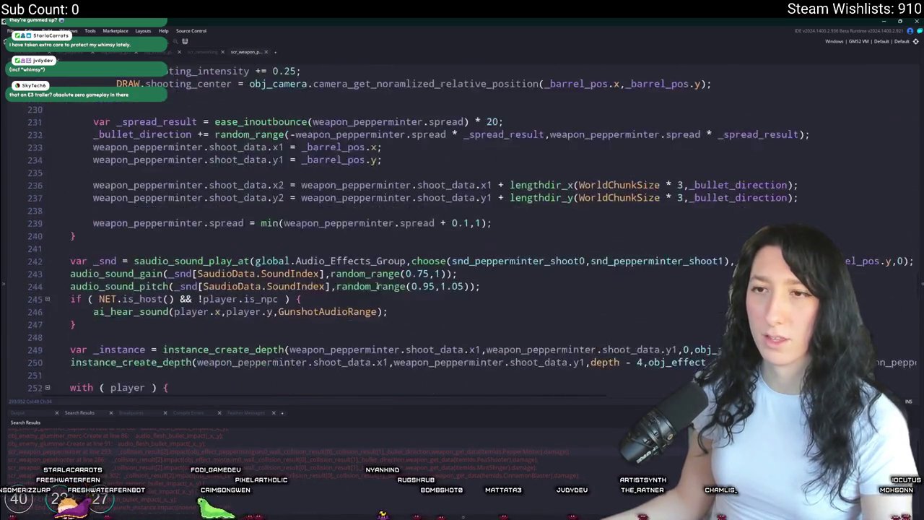
text(player.isowner ) {)
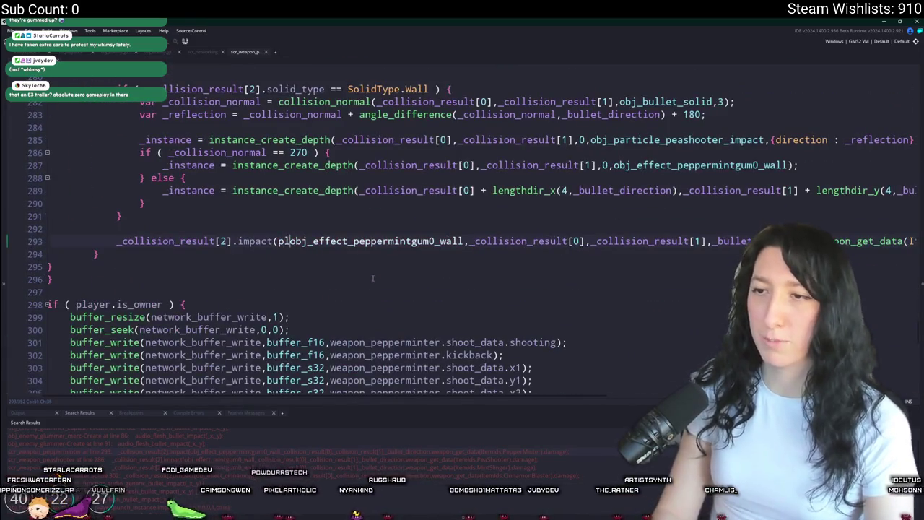
key(BackSpace)
key(BackSpace)
key(BackSpace)
text(_owner,)
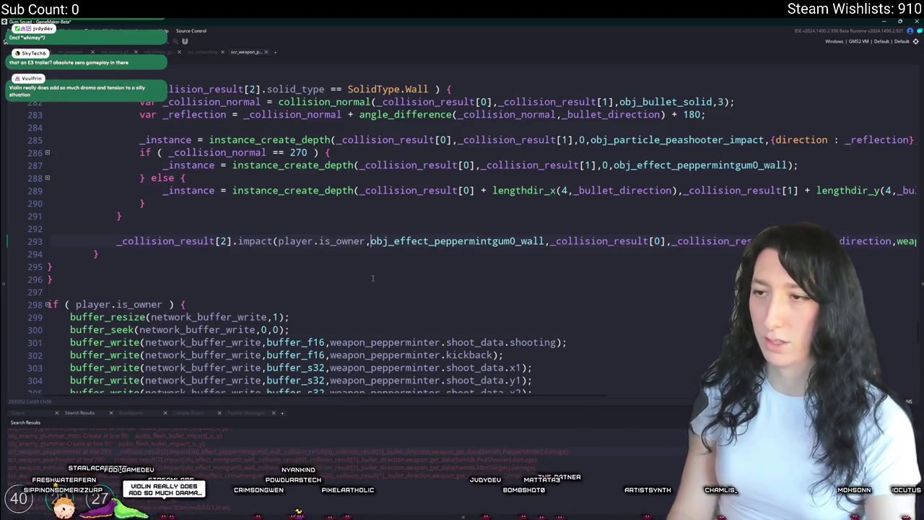
drag(363, 241, 287, 247)
key(ctrl+c)
click(295, 250)
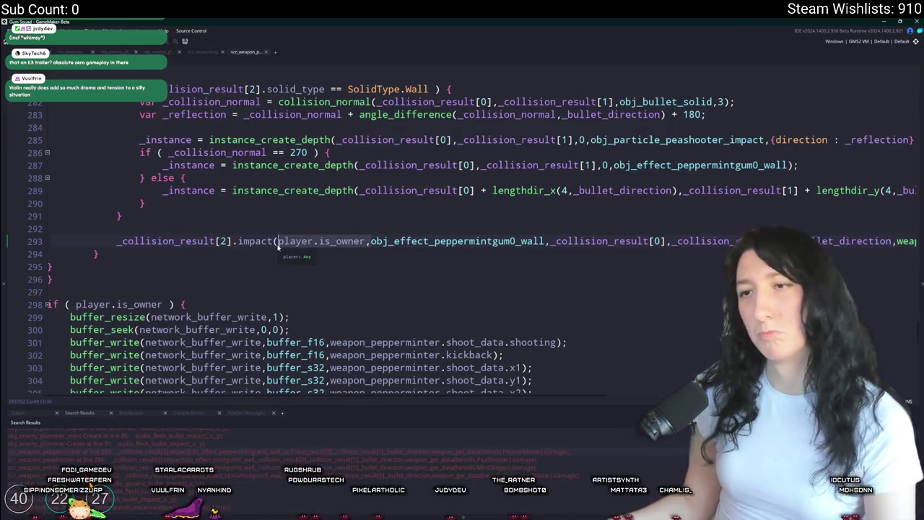
double_click(205, 460)
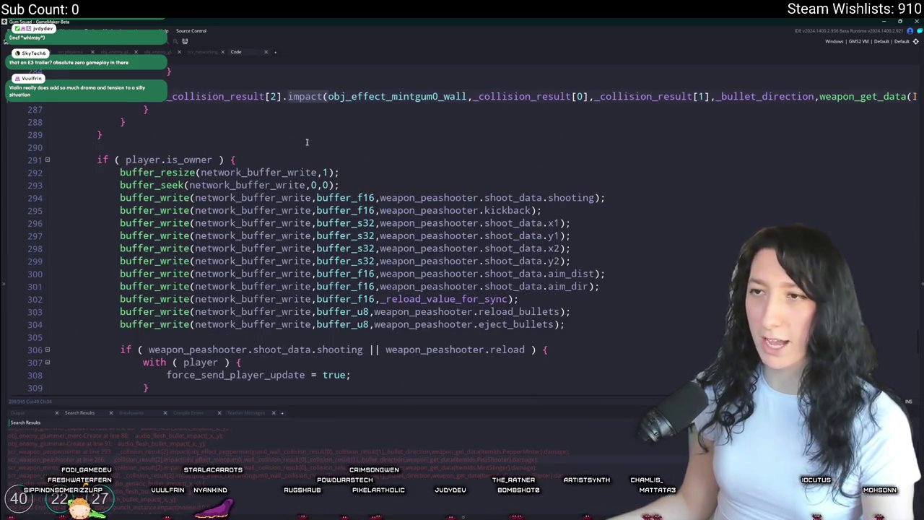
Step: Paste player.is_owner as the first impact argument on the peashooter's line 286
click(326, 96)
key(ctrl+v)
text(,)
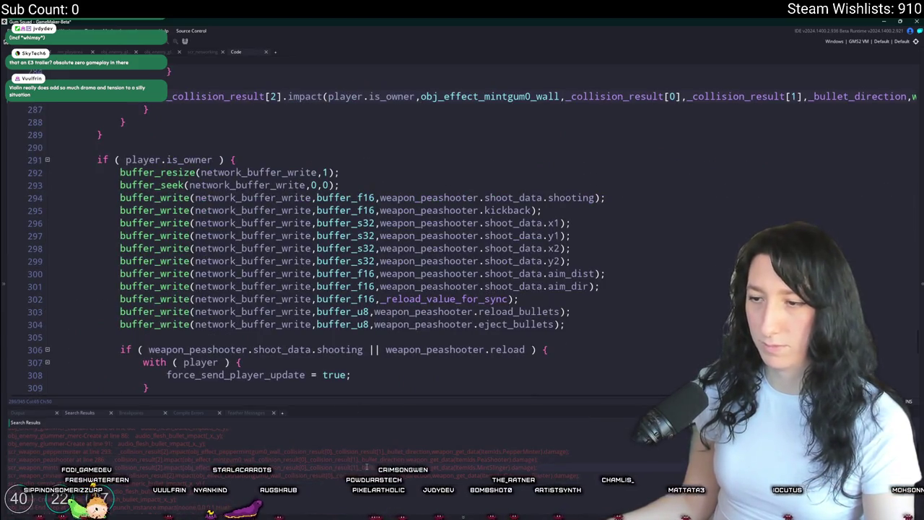
Step: Check the mintslinger script's player comparison and type 'player == global.Player_Instance,'
double_click(367, 467)
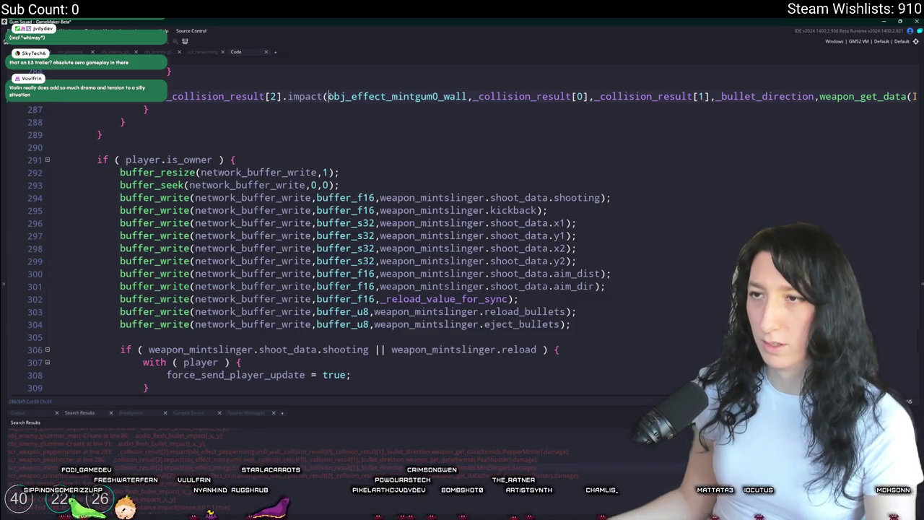
scroll(462, 231, up, 9)
scroll(352, 191, down, 6)
scroll(352, 191, up, 10)
scroll(352, 192, up, 10)
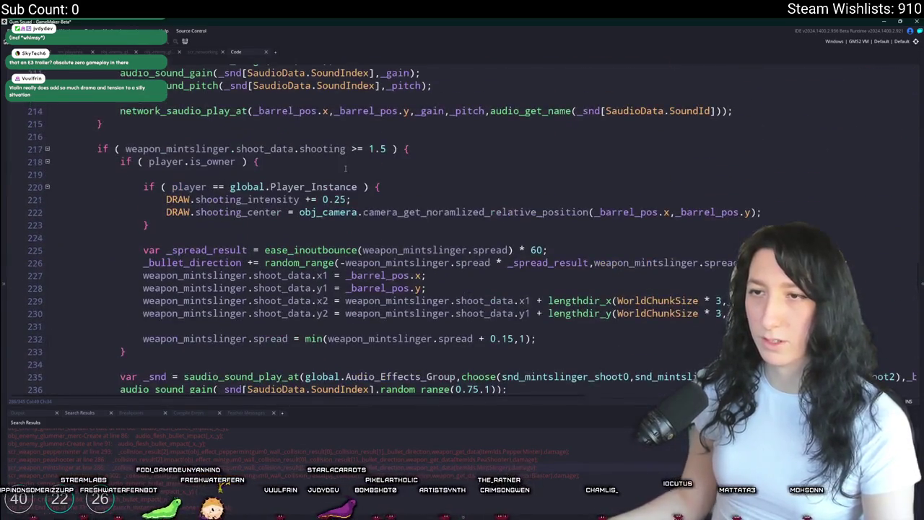
scroll(345, 169, up, 6)
scroll(322, 226, down, 5)
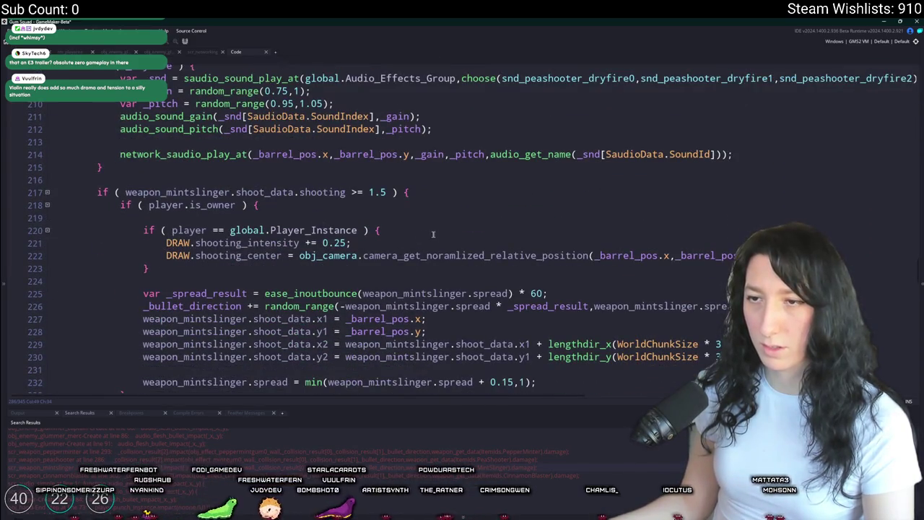
click(180, 230)
click(433, 332)
scroll(437, 299, down, 5)
scroll(437, 298, down, 13)
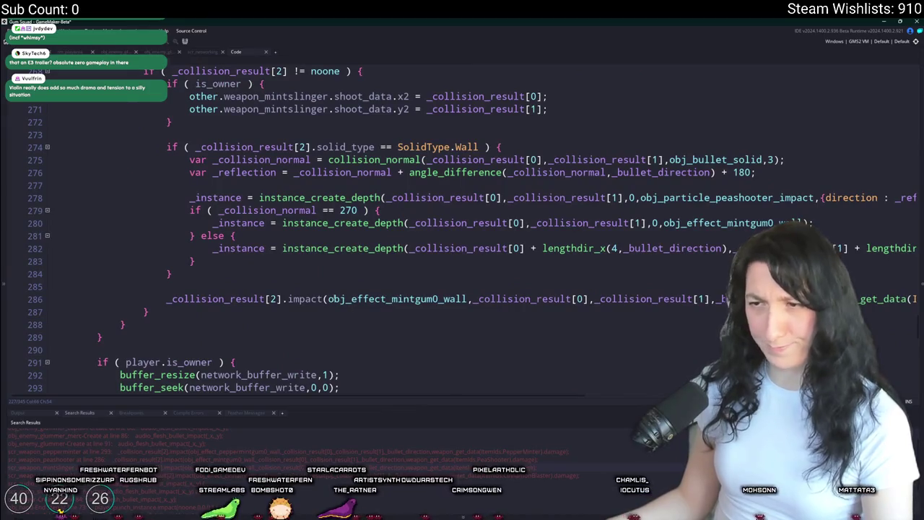
text(player == global.Player_Instance,)
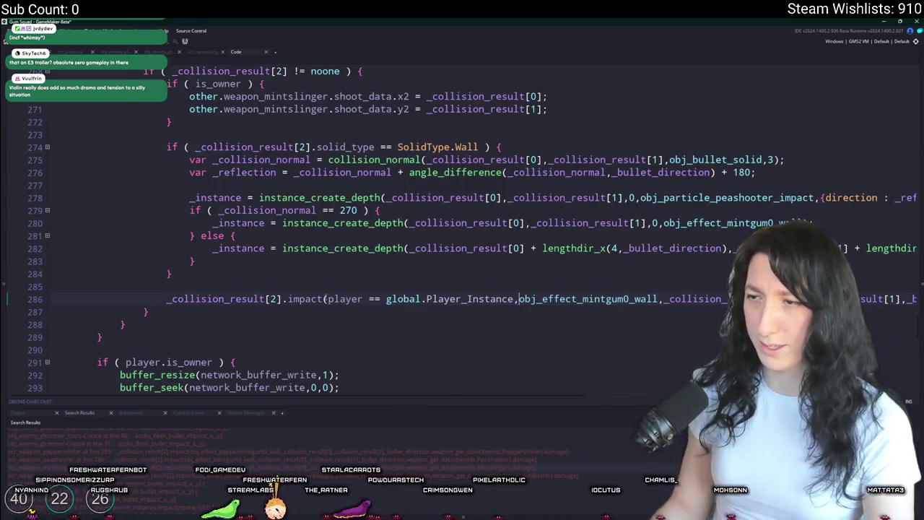
key(ctrl+z)
scroll(333, 303, down, 5)
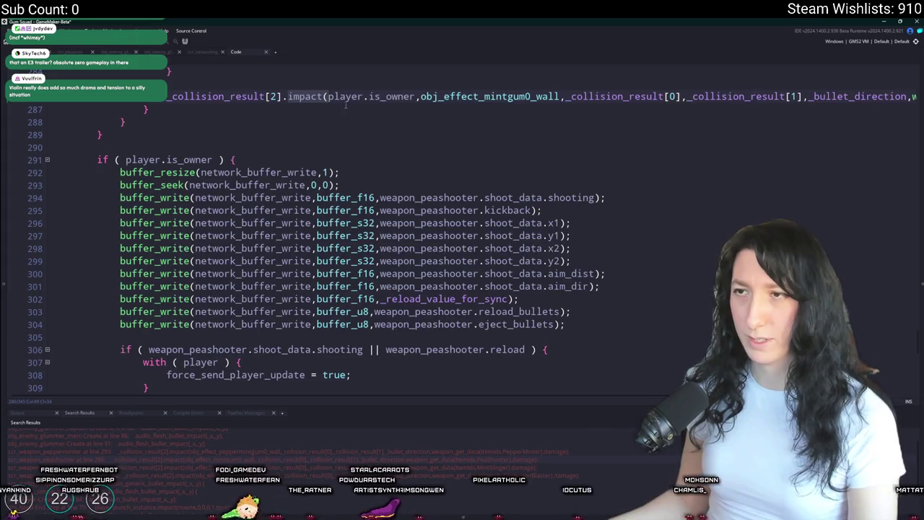
Step: Replace player.is_owner with player == global.Player_Instance in the peashooter and pepperminter impact calls
drag(414, 97, 329, 101)
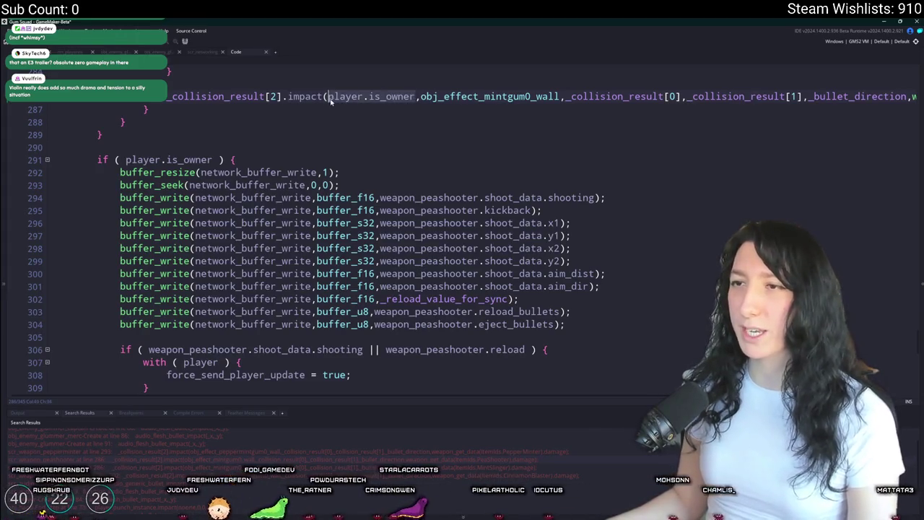
text(player == global.Player_Instance)
double_click(398, 452)
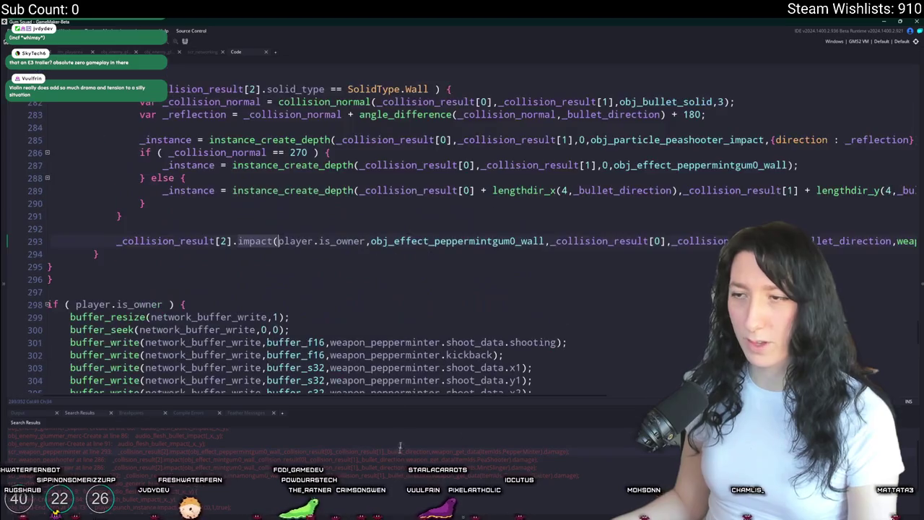
drag(366, 242, 278, 245)
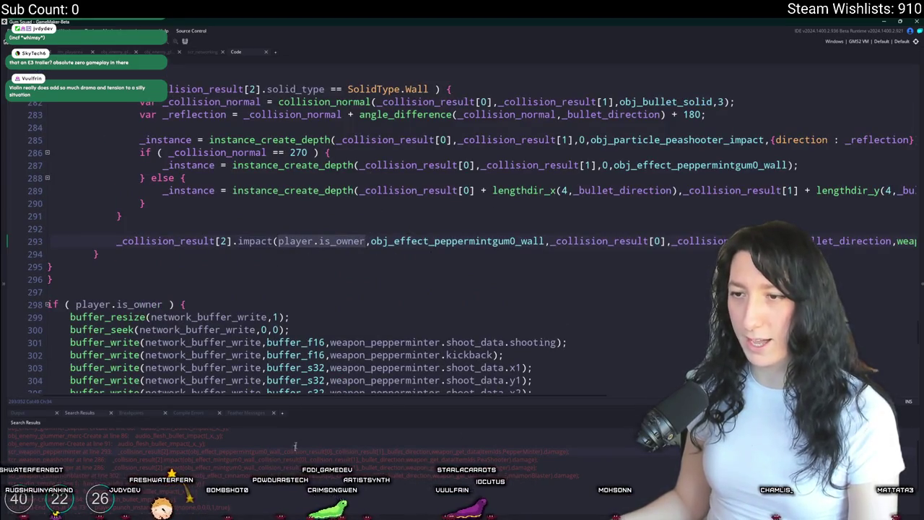
text(player == global.Player_Instance)
double_click(296, 475)
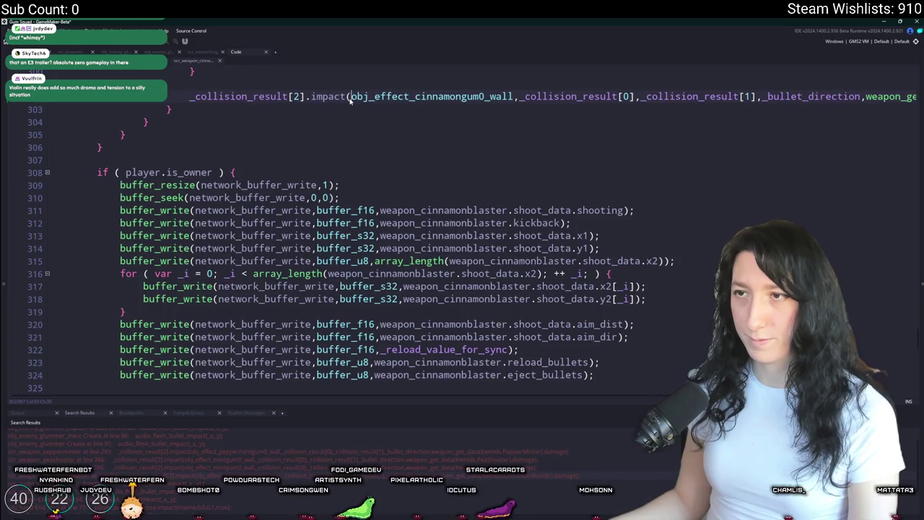
Step: Pass player == global.Player_Instance first in the cinnamonblaster's line 302 impact call, then view the enemy Create code
text(player == global.Player_Instance)
text(,)
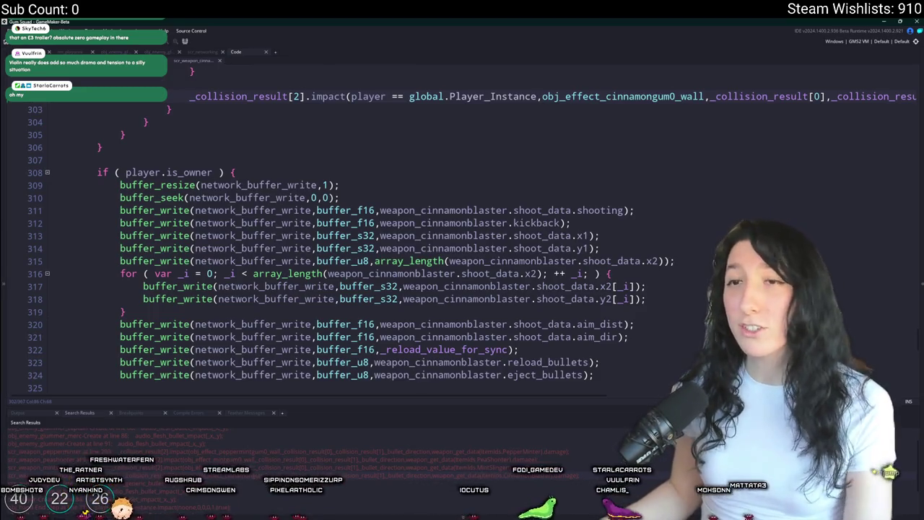
click(206, 52)
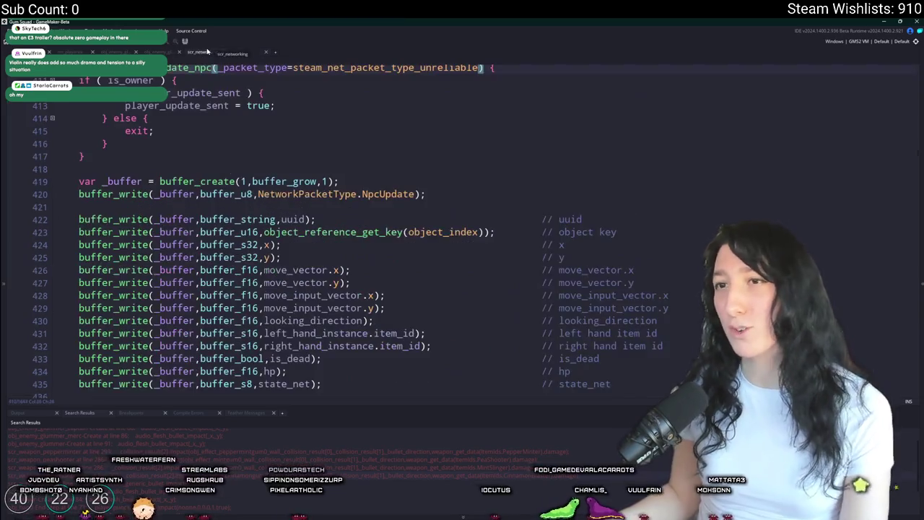
click(163, 53)
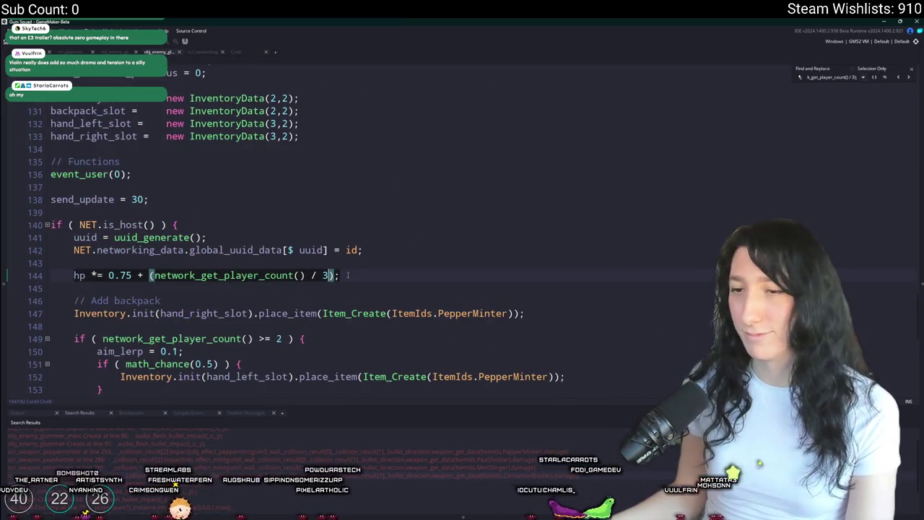
scroll(348, 275, down, 6)
scroll(254, 212, up, 3)
Step: Search the project for impact function definitions and open the glummer captain's
key(ctrl+shift+f)
text(impact = ()
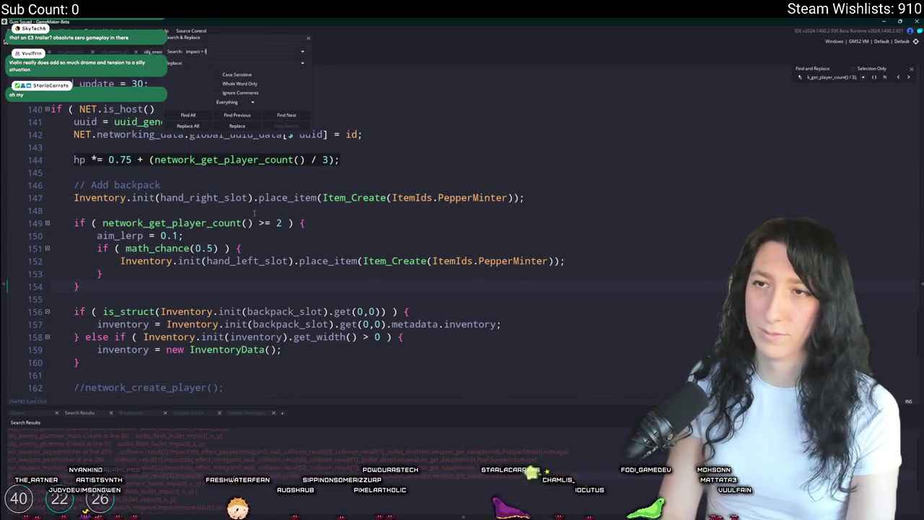
text(nc)
key(Return)
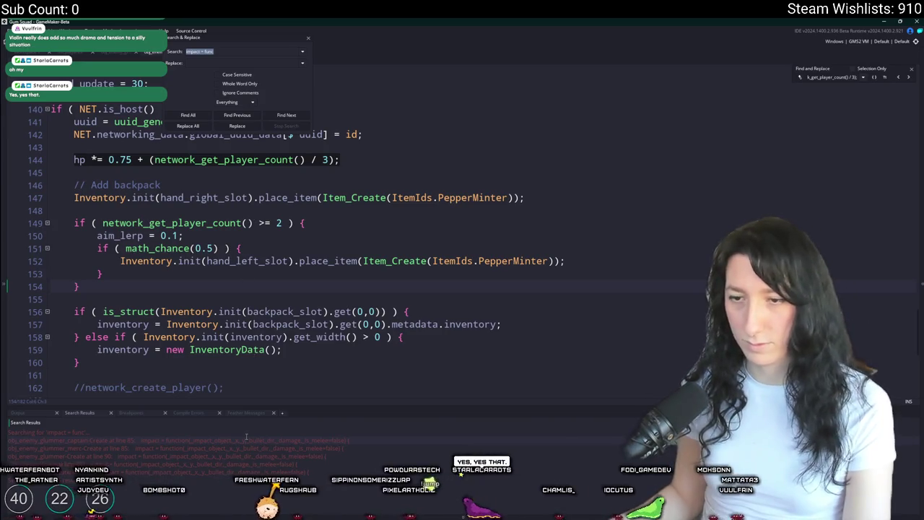
double_click(246, 439)
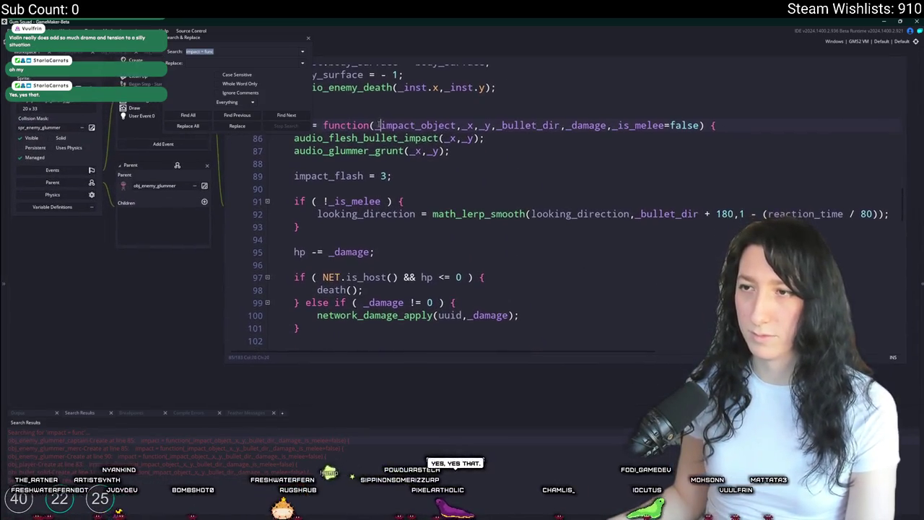
click(310, 39)
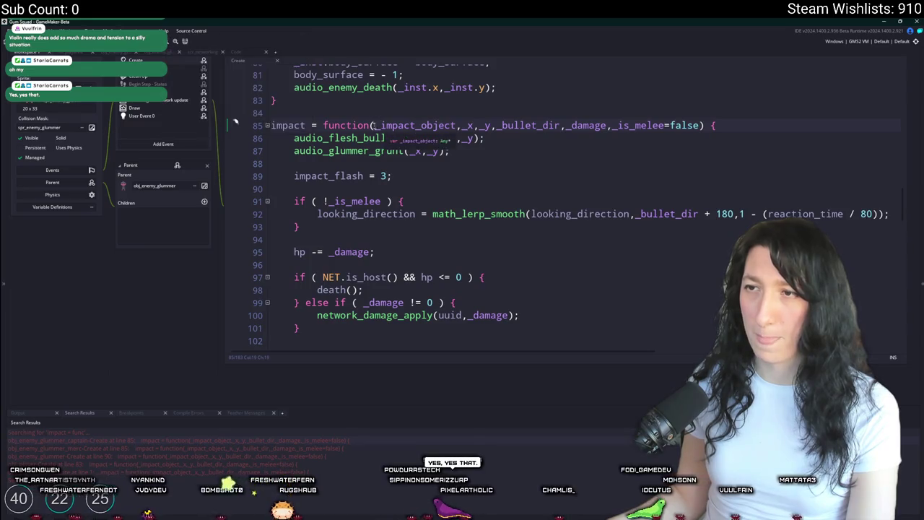
Step: Add '_is_owner,' before _impact_object in each glummer enemy's impact function signature
text(_is_owner,)
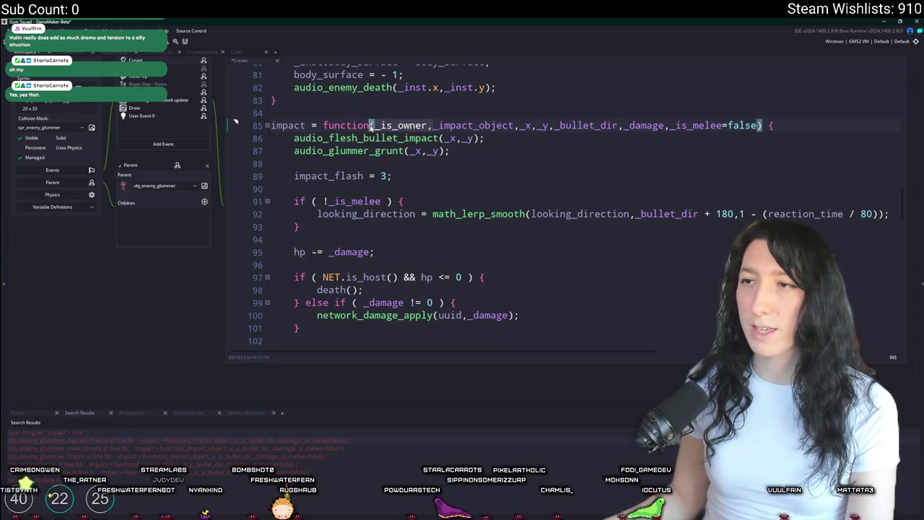
scroll(622, 88, up, 1)
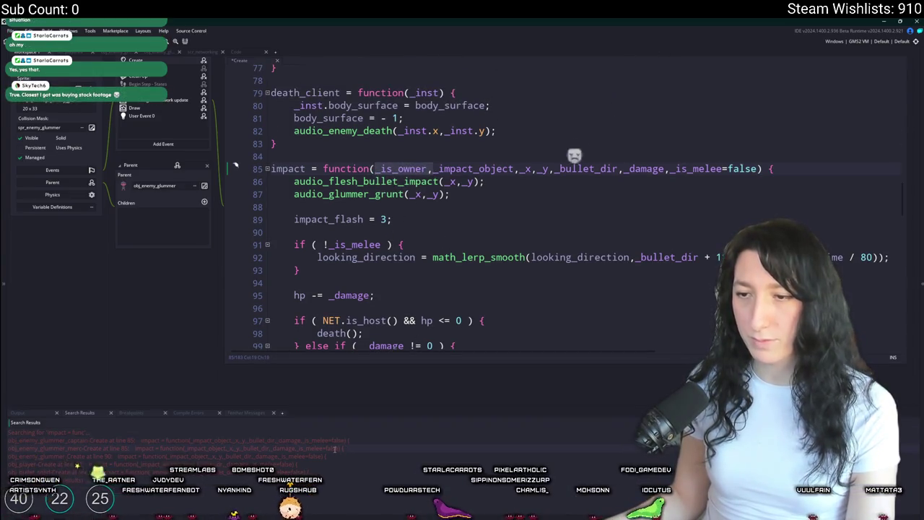
text(_is_owner,)
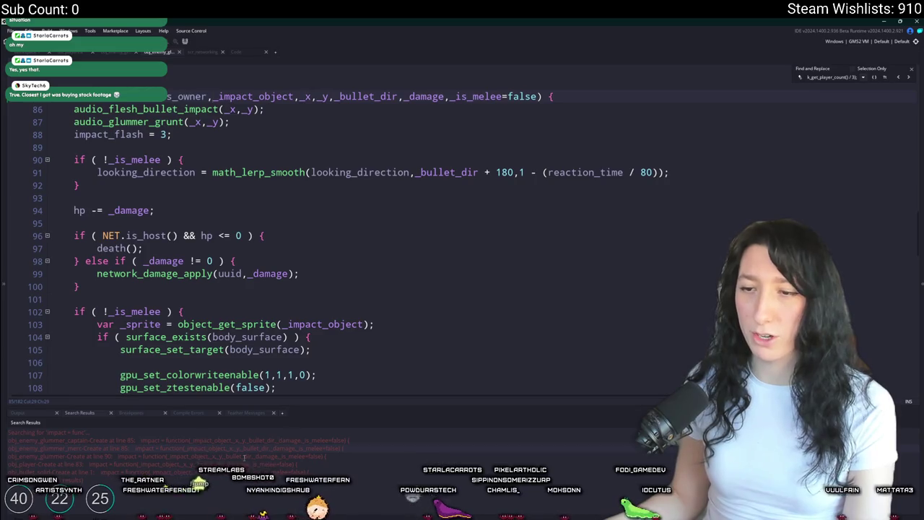
double_click(245, 457)
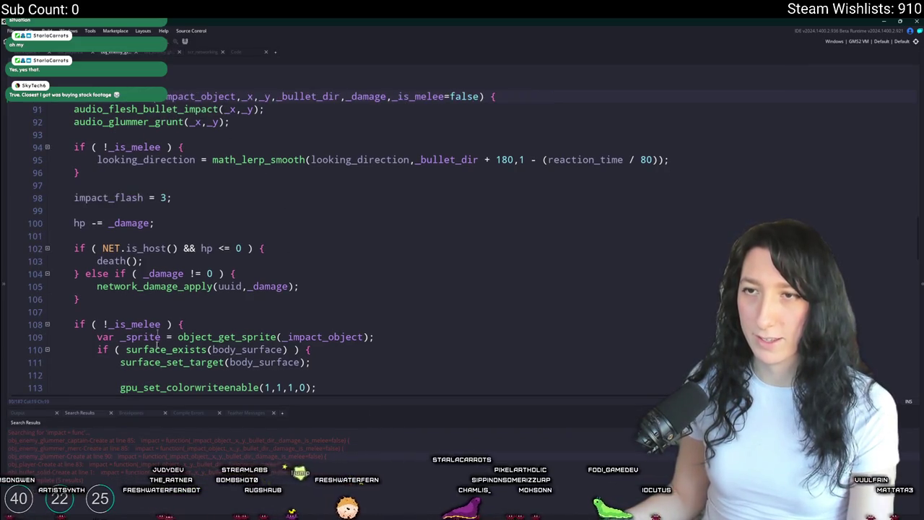
key(ctrl+v)
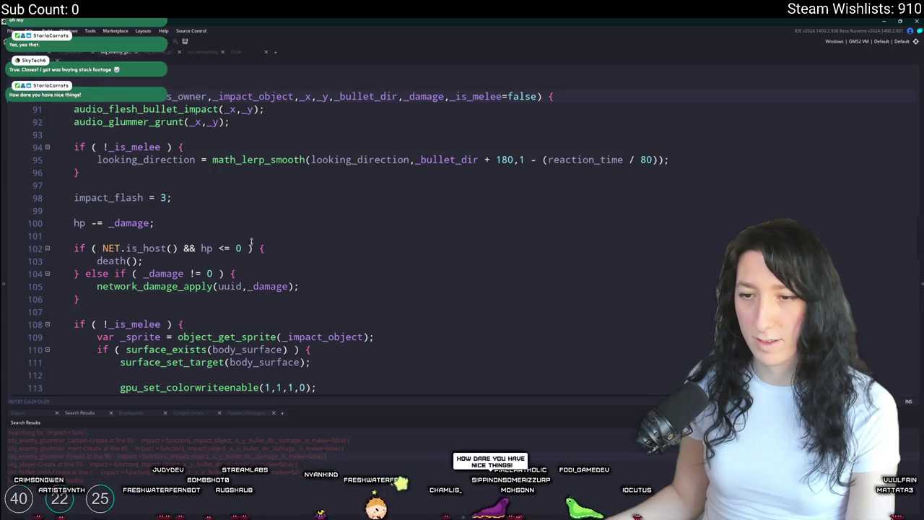
double_click(145, 463)
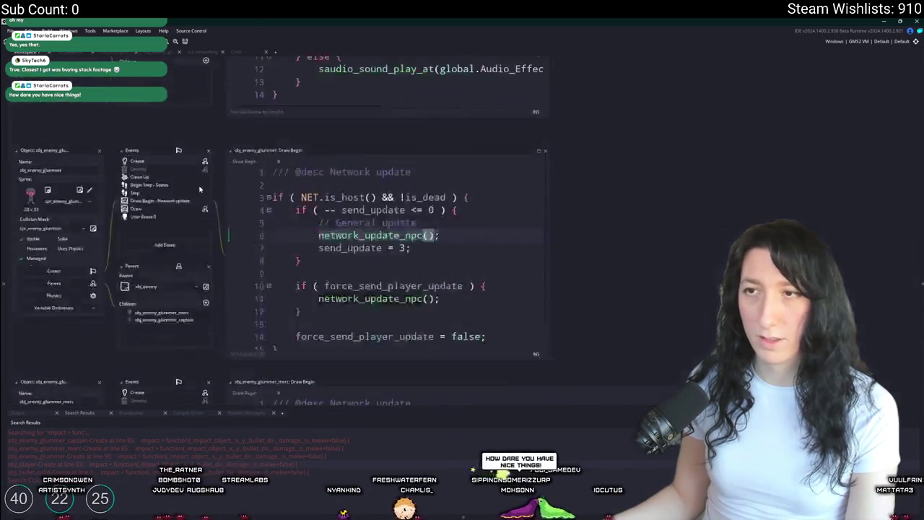
Step: Reopen obj_player's Create code at its impact function and find the hp damage line
scroll(484, 224, down, 1)
scroll(483, 224, up, 2)
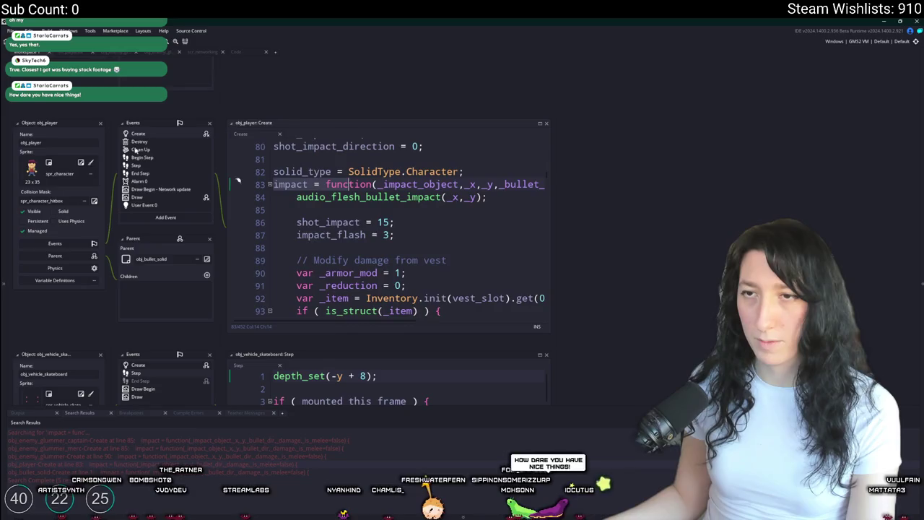
click(101, 124)
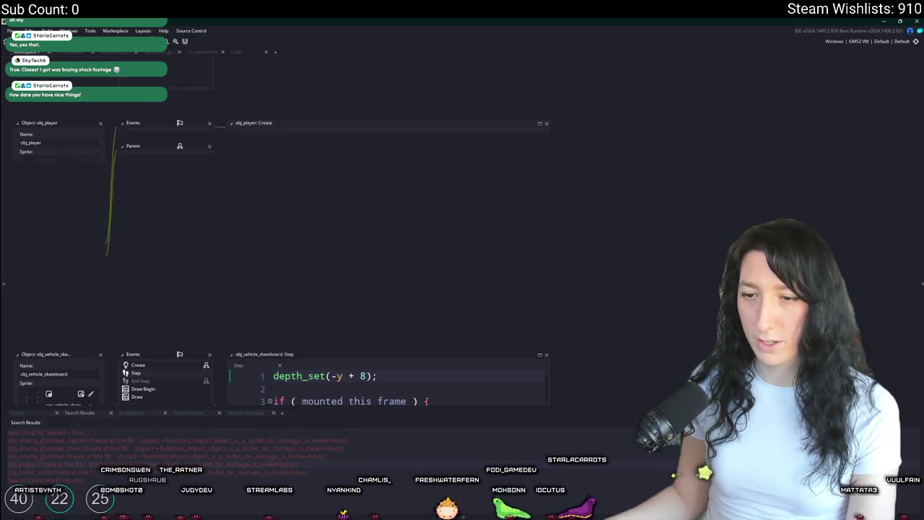
double_click(145, 462)
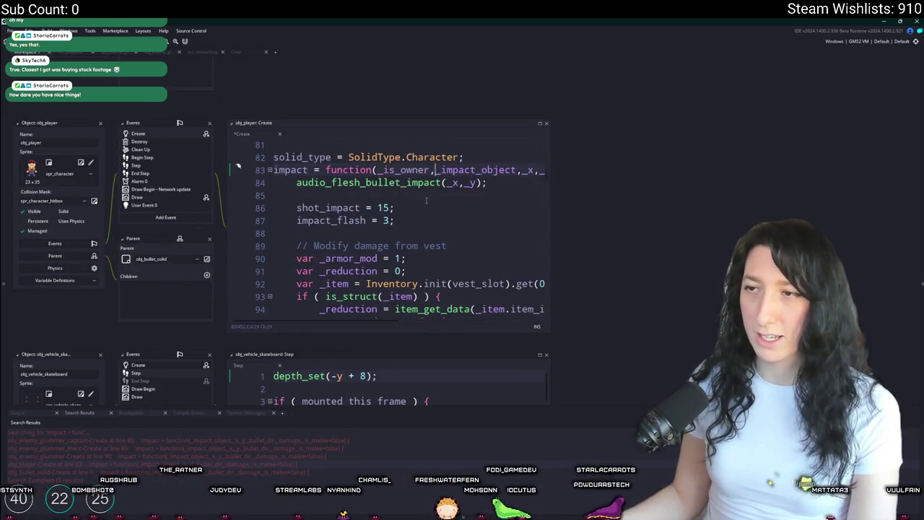
scroll(457, 240, down, 3)
scroll(458, 240, down, 8)
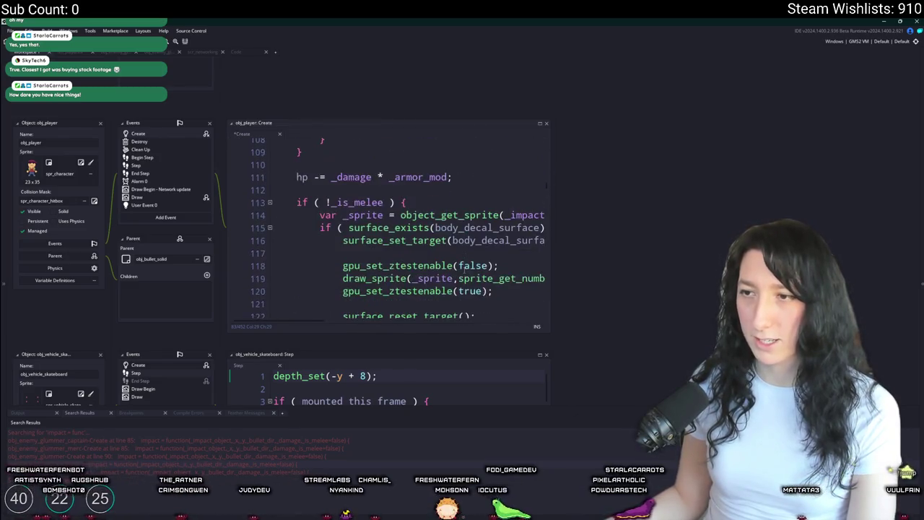
scroll(464, 270, down, 4)
scroll(464, 270, up, 5)
scroll(390, 229, up, 1)
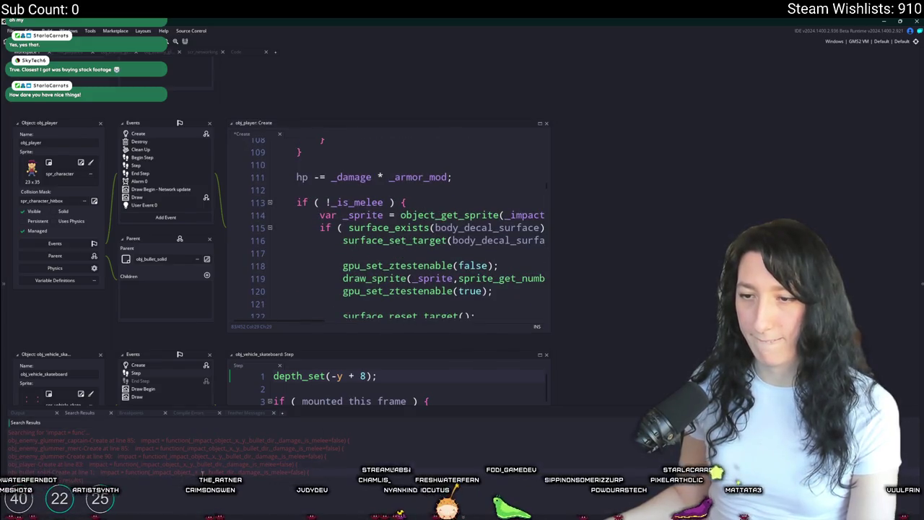
scroll(390, 230, up, 8)
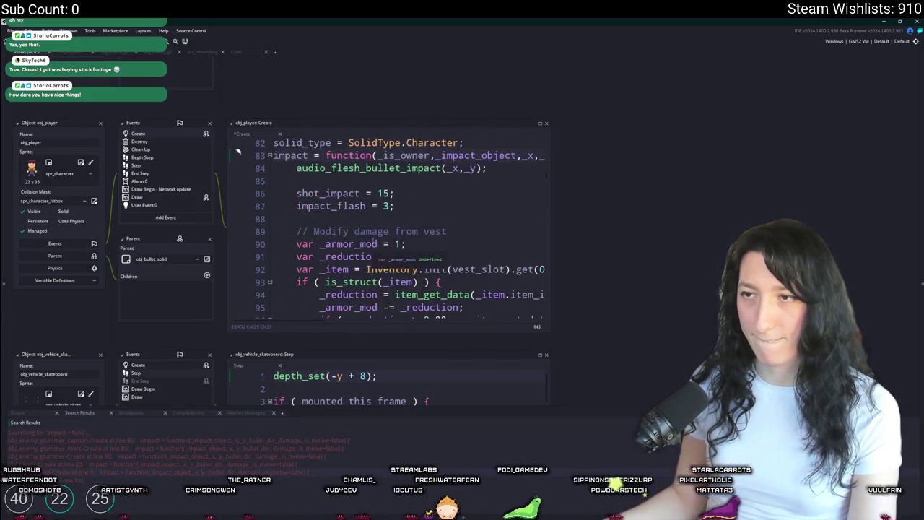
click(385, 124)
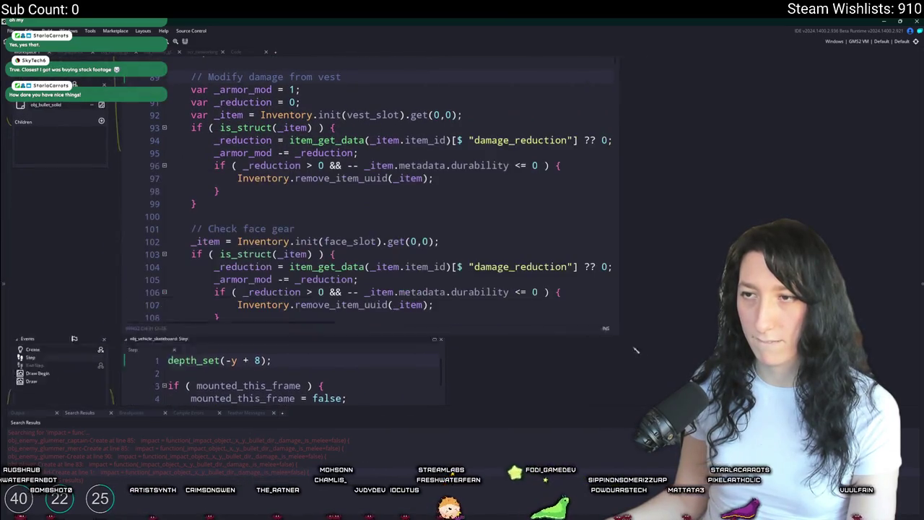
scroll(419, 217, down, 3)
scroll(419, 217, up, 3)
Step: Wrap 'hp -= _damage * _armor_mod;' in an indented 'if ( _is_owner ) { }' block
click(192, 343)
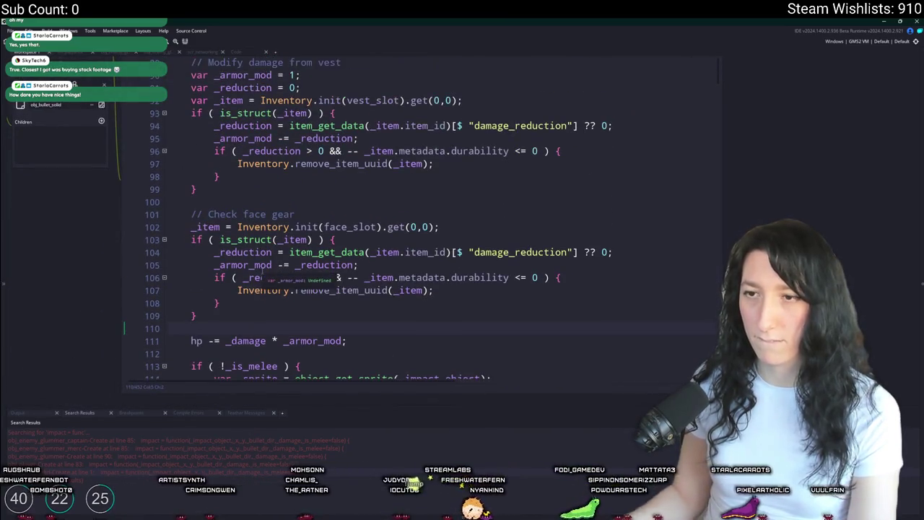
key(Return)
text(i)
key(BackSpace)
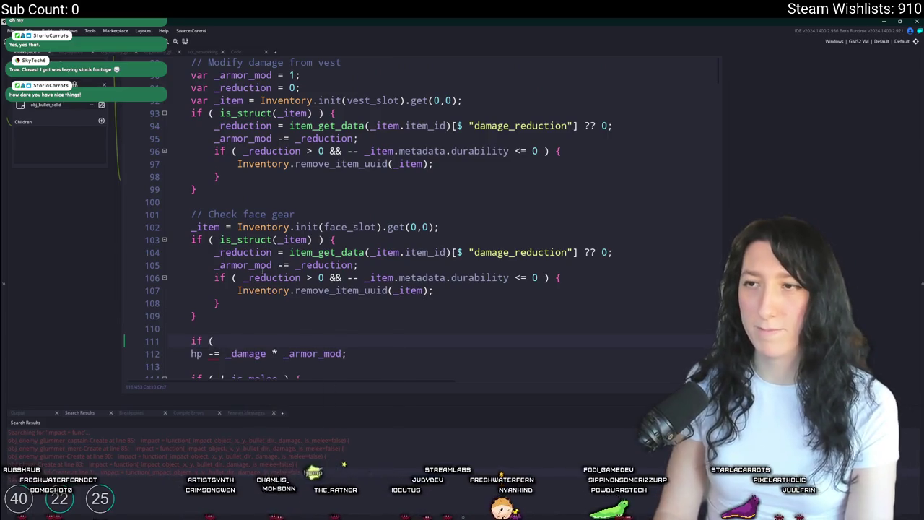
text(_is_owner ) {)
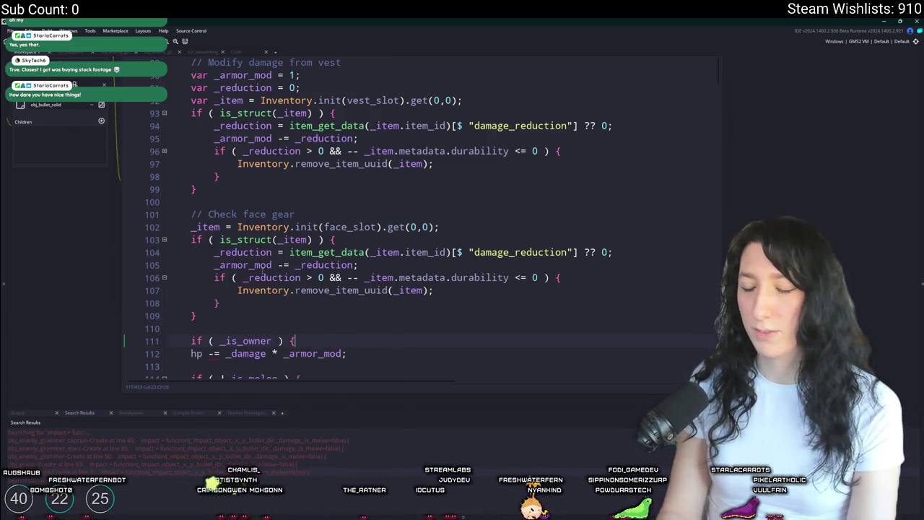
scroll(262, 271, down, 2)
key(Return)
text(})
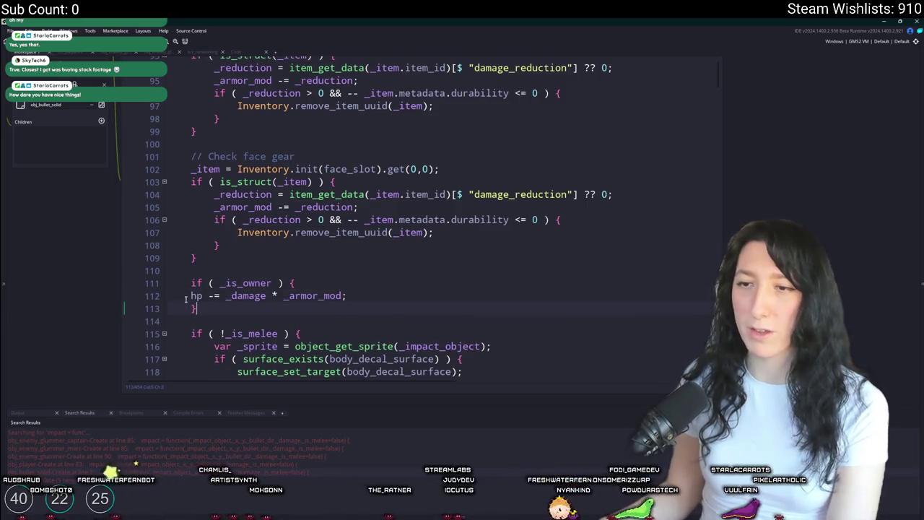
click(191, 295)
key(Tab)
scroll(215, 244, down, 2)
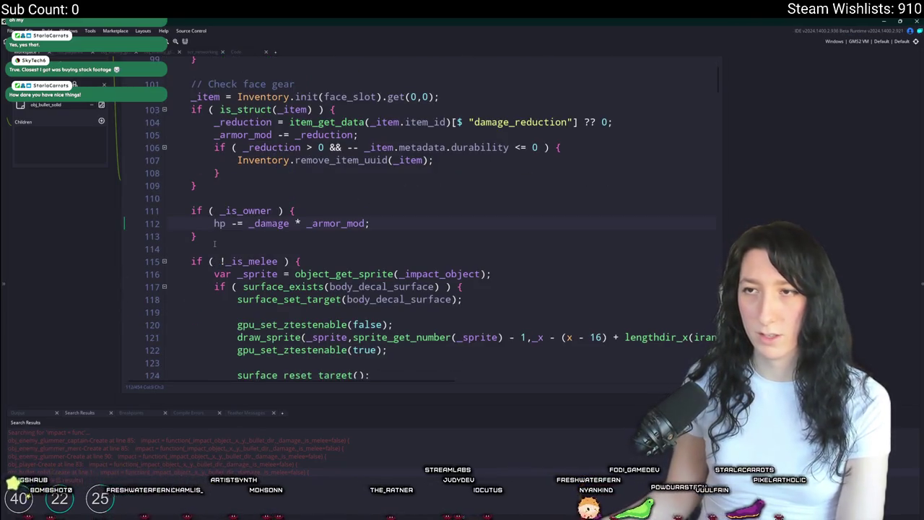
scroll(215, 244, up, 2)
click(272, 268)
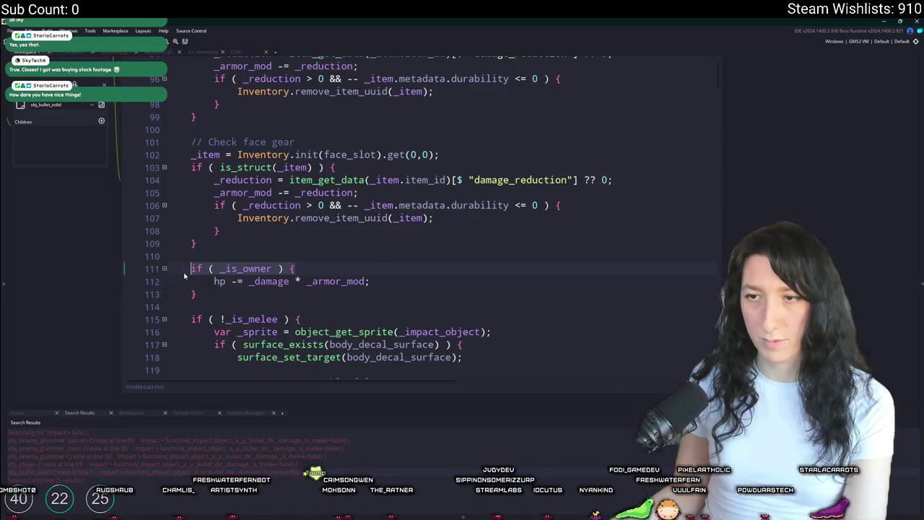
Step: Add '_is_owner,' after function( in obj_bullet_solid's impact, then open the glummer captain's Create code
double_click(36, 472)
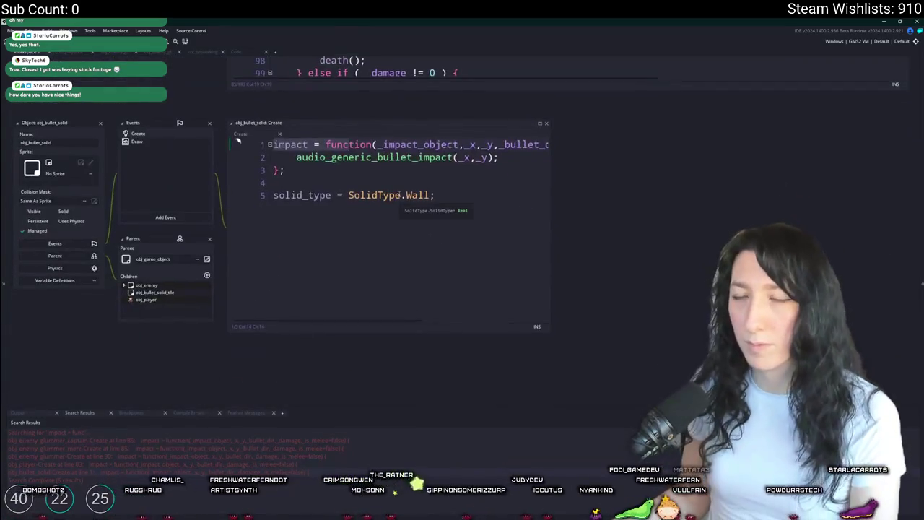
click(377, 144)
text(_is_owner,_i)
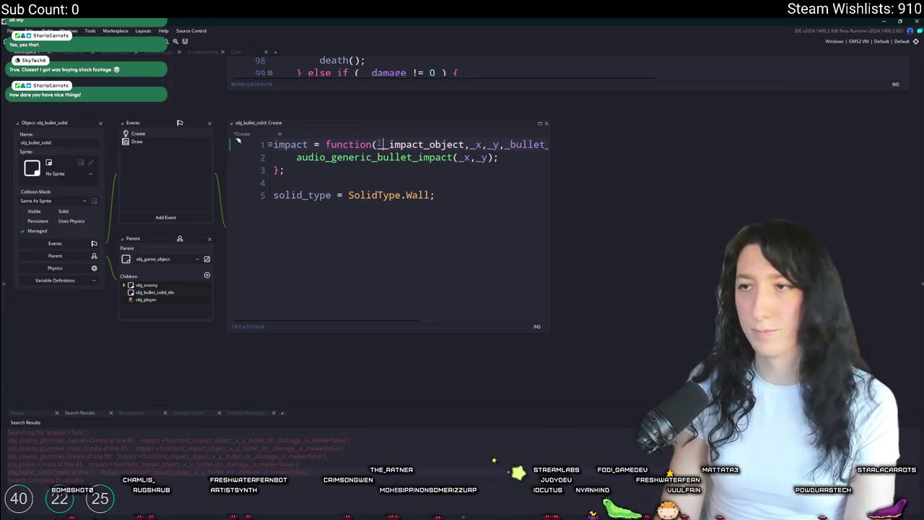
double_click(226, 440)
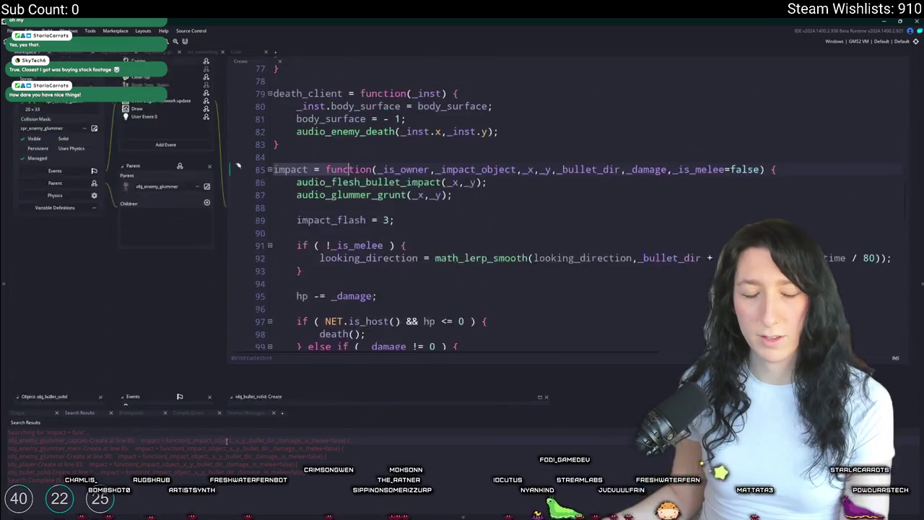
click(459, 153)
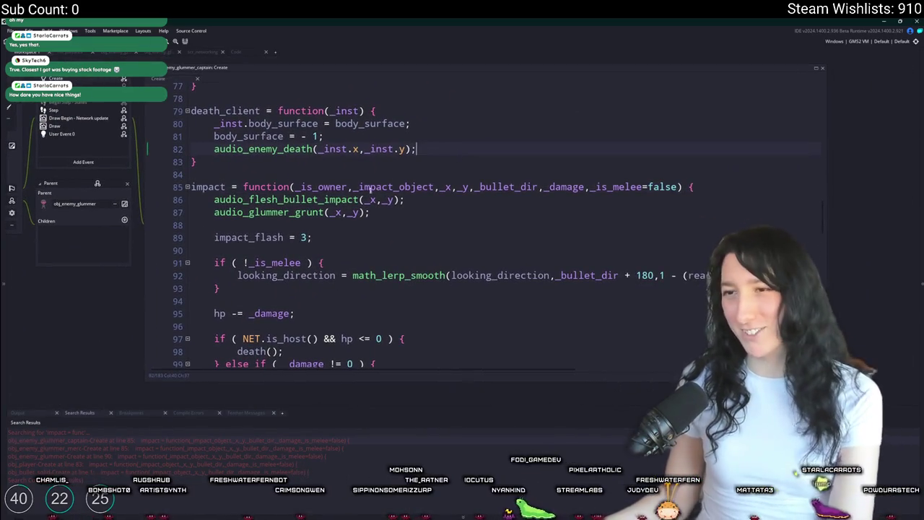
click(429, 209)
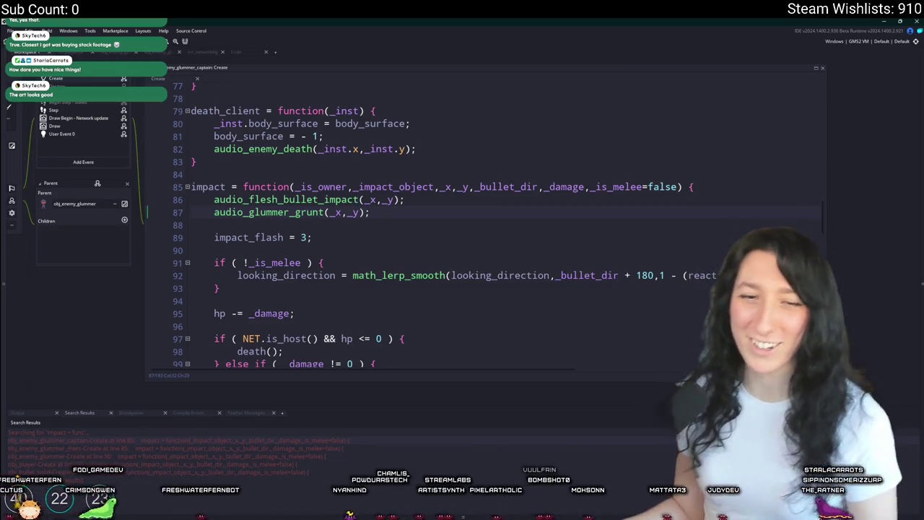
Step: Insert 'if ( _is_owner ) {' on a new line above hp -= _damage in the glummer captain code
scroll(451, 101, down, 2)
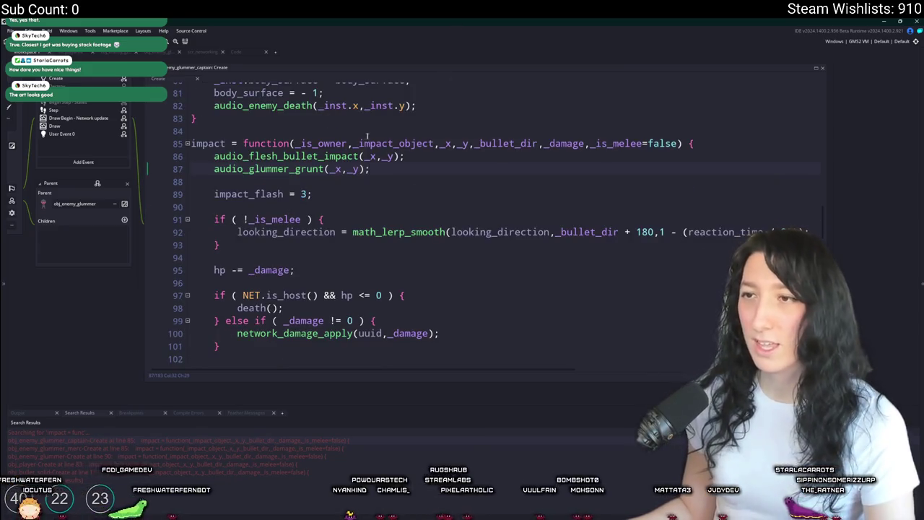
double_click(322, 143)
scroll(295, 240, down, 1)
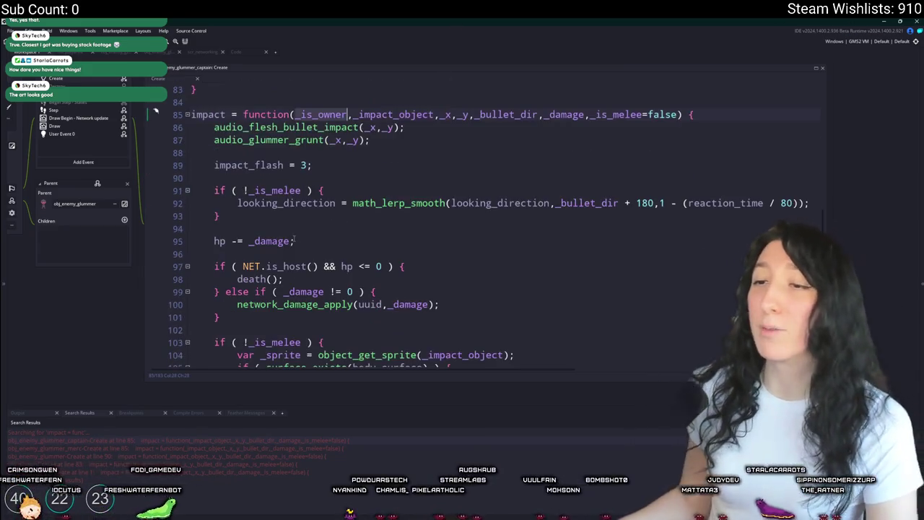
click(298, 229)
key(Return)
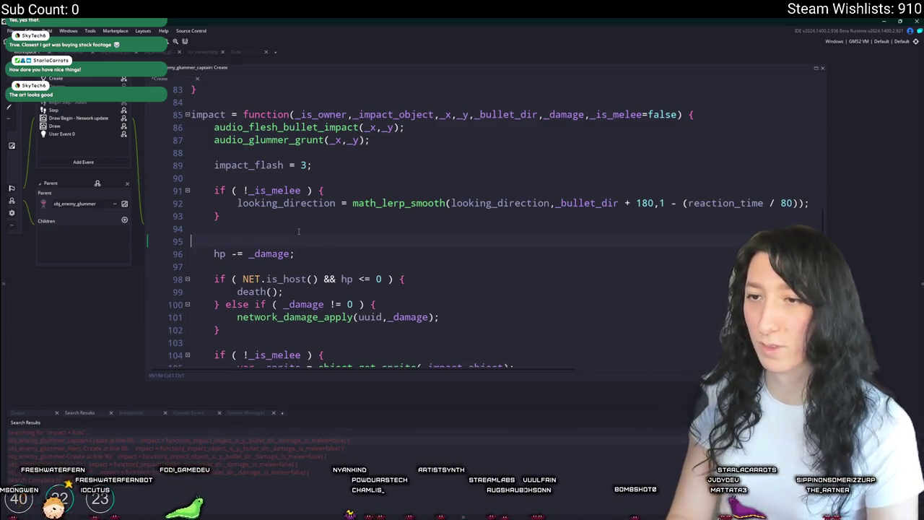
key(Tab)
text(if ( _is_owner ) {)
Step: Close the if block with '}', indent hp -= _damage inside it, and open obj_player's impact result
key(Down)
key(End)
key(Return)
text(})
key(Up)
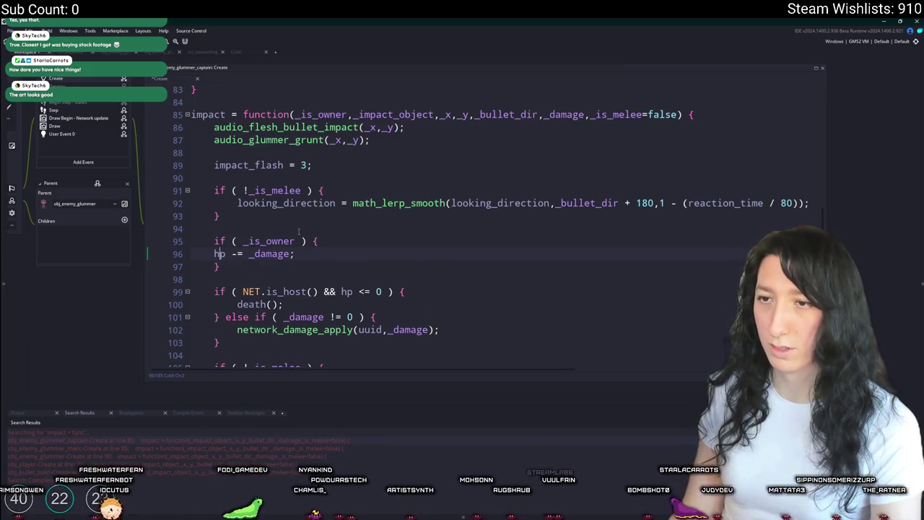
key(ctrl+z)
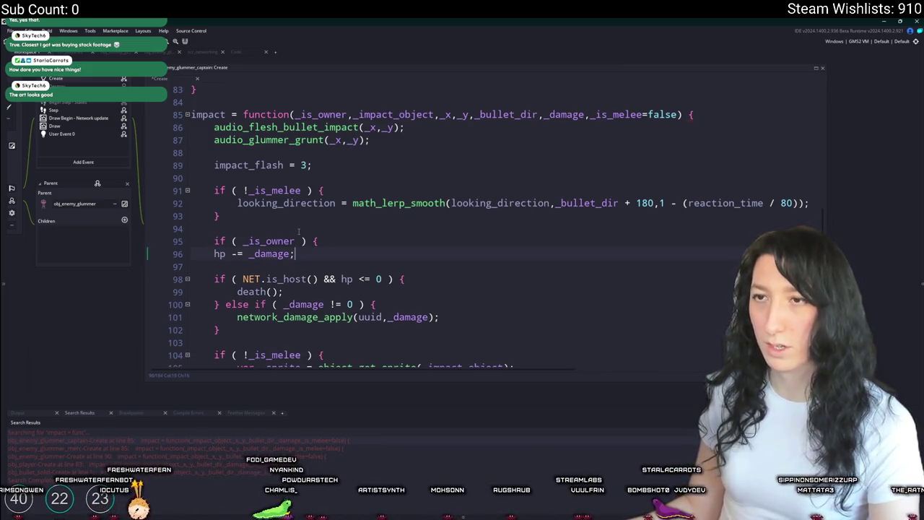
key(ctrl+y)
key(Home)
key(Tab)
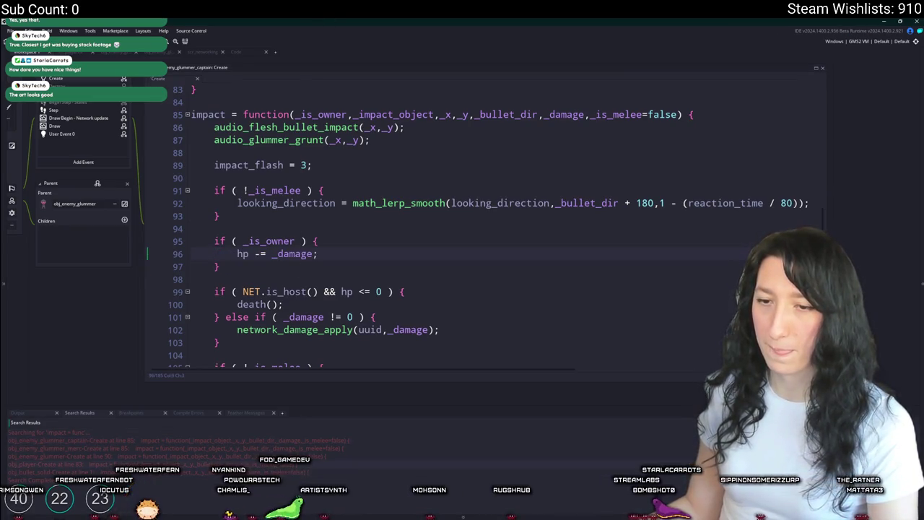
double_click(43, 464)
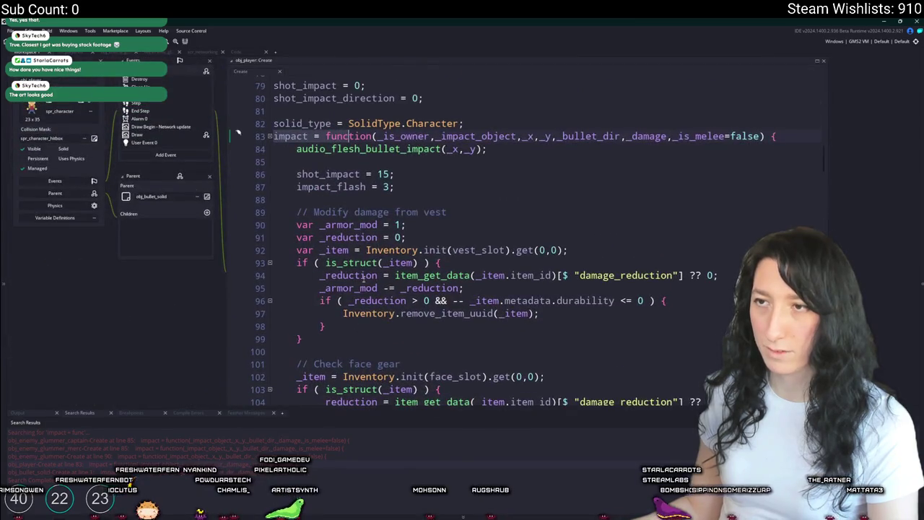
Step: Type is_owner into obj_player's damage check on line 111
scroll(363, 278, down, 7)
scroll(353, 235, up, 6)
scroll(375, 316, down, 3)
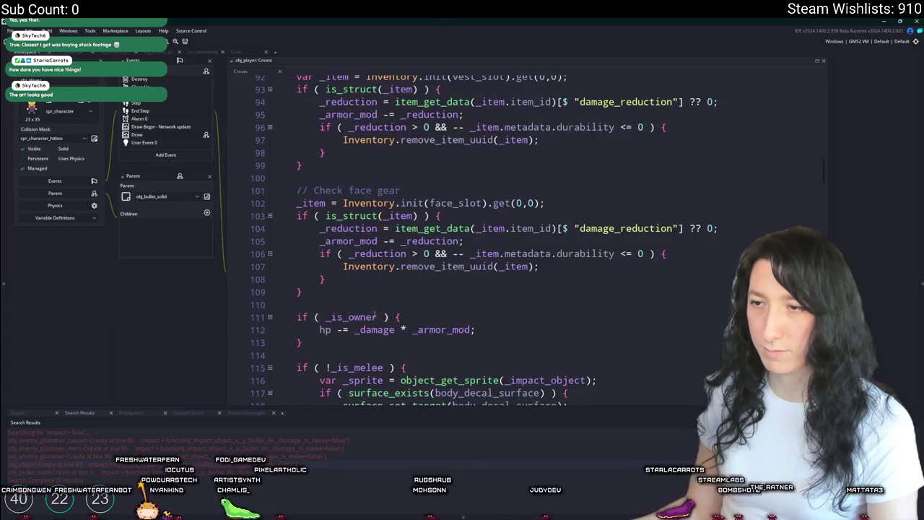
click(281, 344)
scroll(368, 317, up, 2)
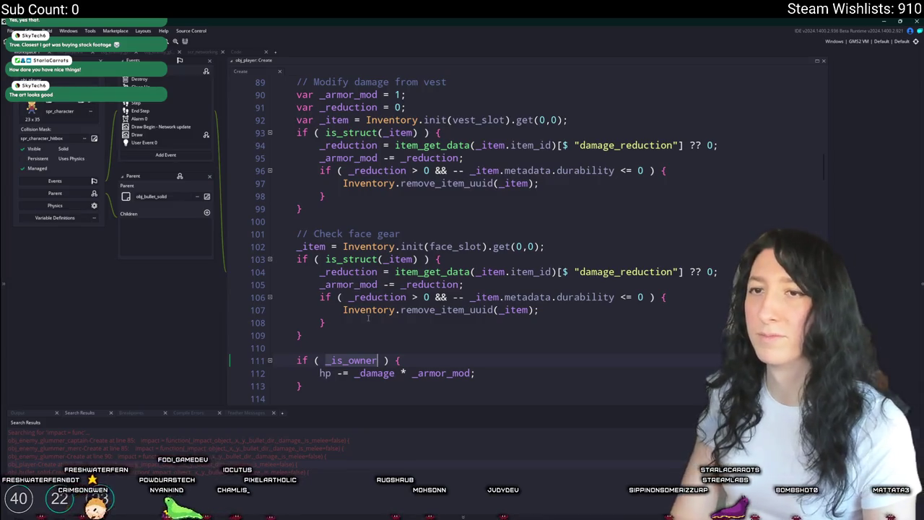
text(is_owner)
click(369, 318)
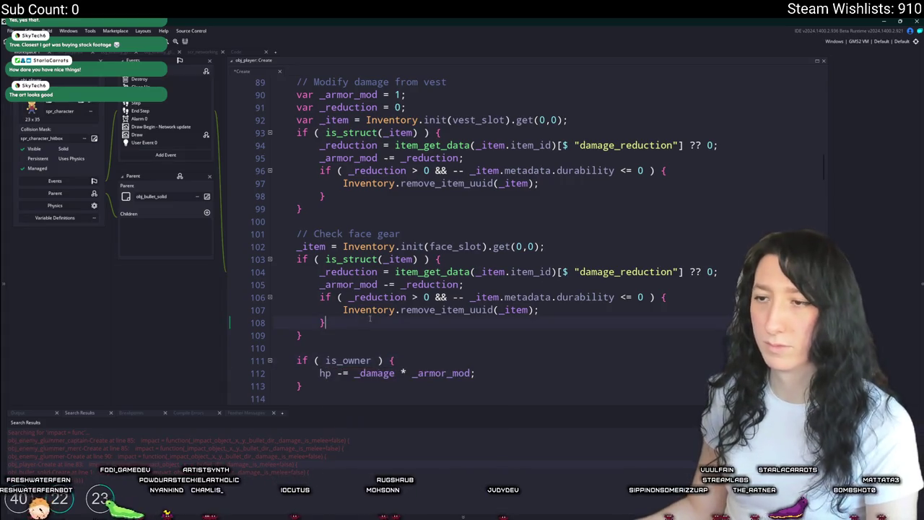
scroll(368, 320, down, 2)
click(359, 318)
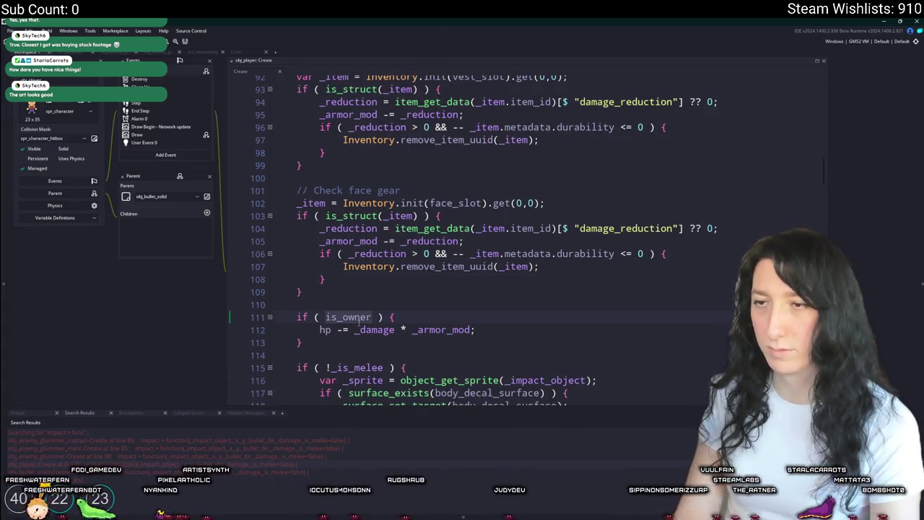
click(390, 163)
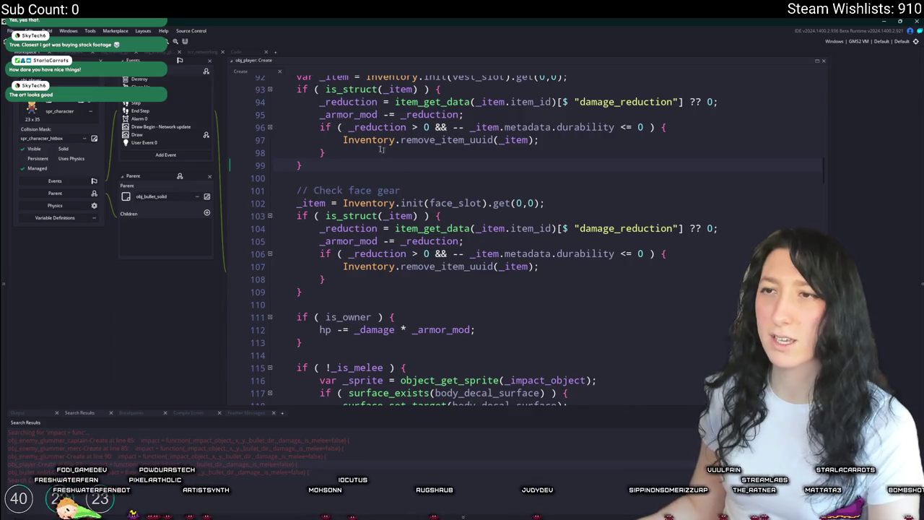
Step: Search for is_owner and finish line 111 as 'if ( is_owner ) {', checking Variable Definitions
key(ctrl+f)
text(is)
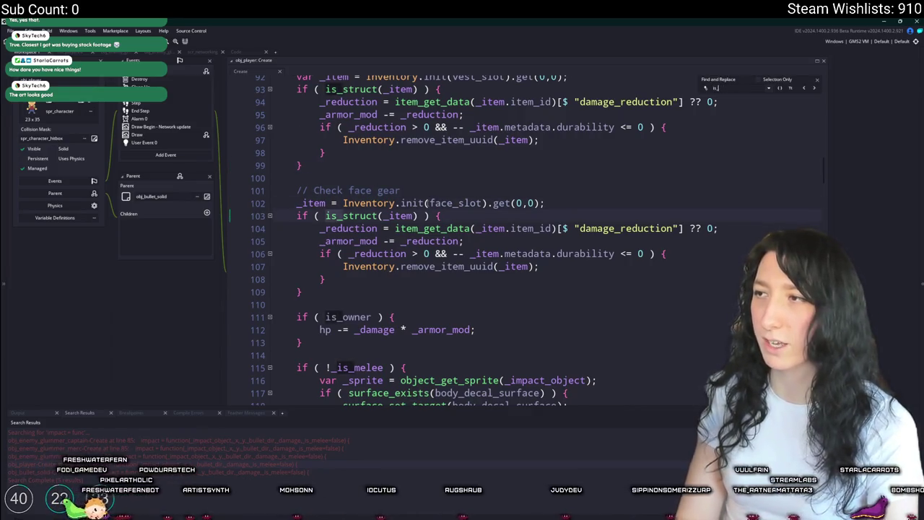
text(_owner)
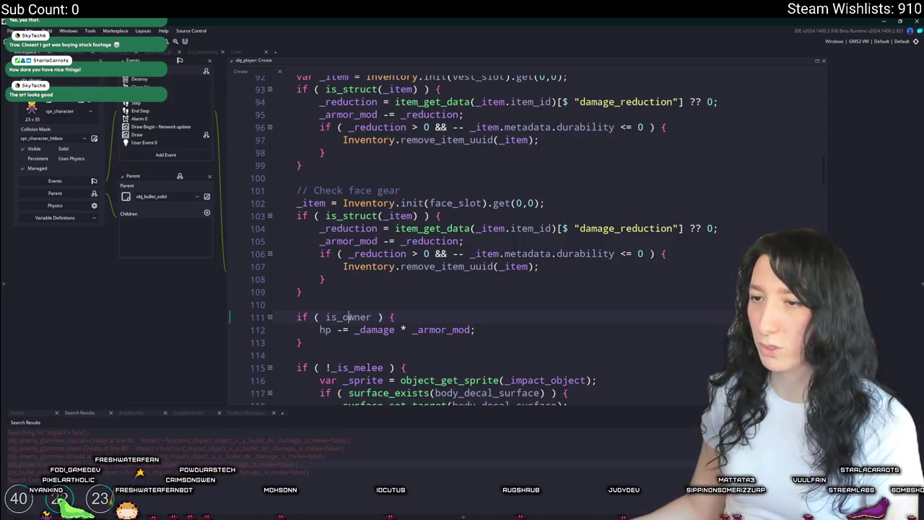
key(ctrl+BackSpace)
text(ow)
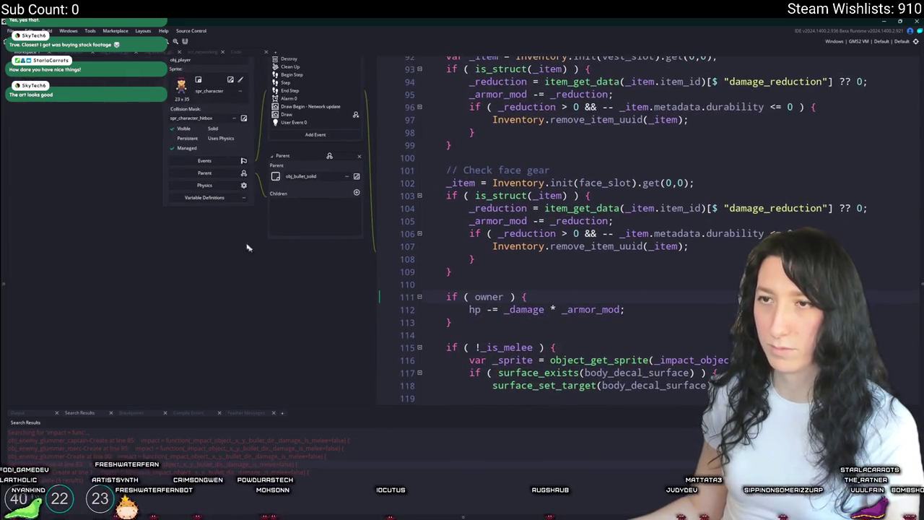
click(204, 198)
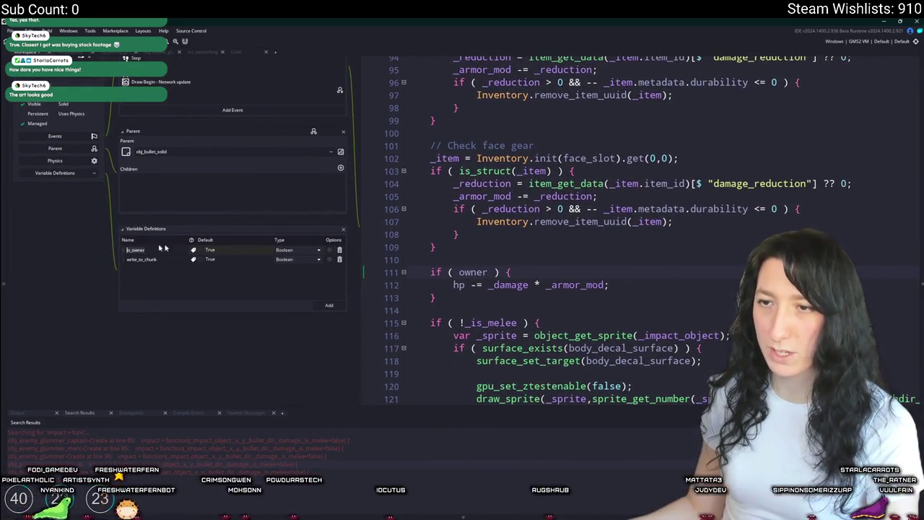
click(457, 273)
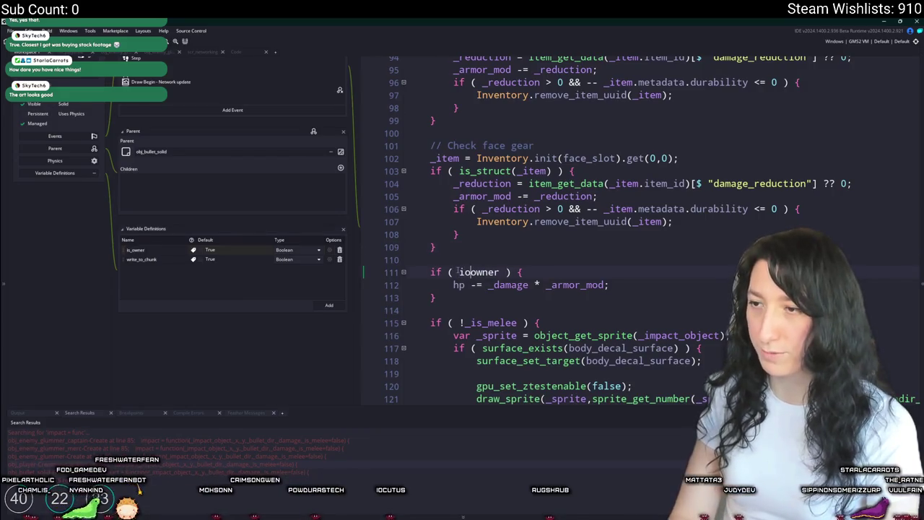
text(is_)
click(540, 268)
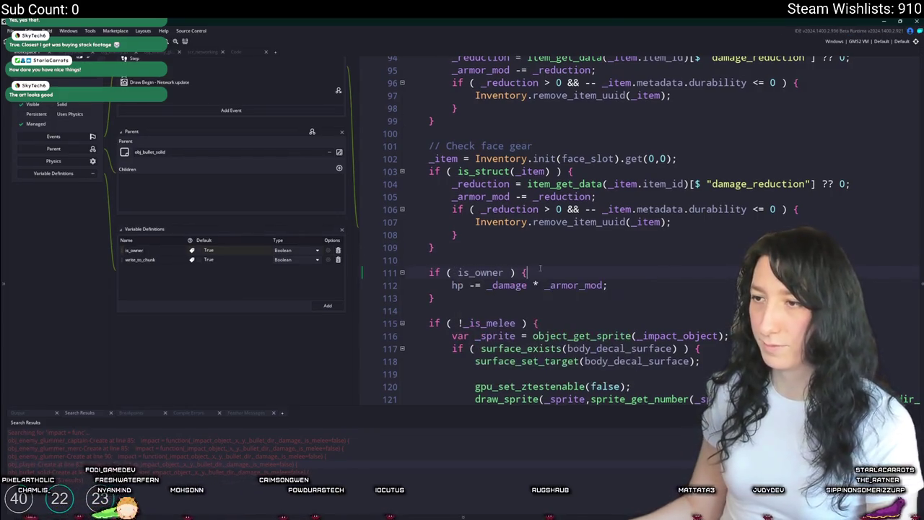
click(342, 231)
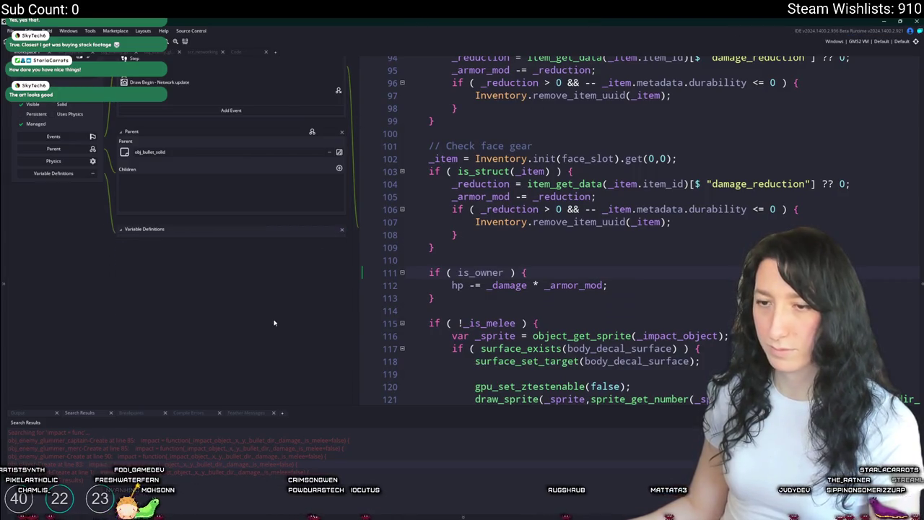
Step: Open the enemy impact function from the search results, at the line after impact_flash
double_click(128, 448)
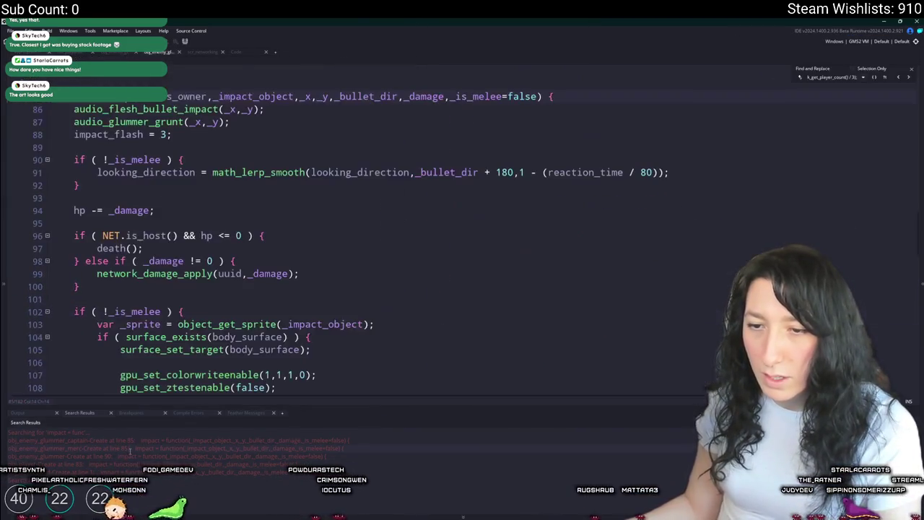
double_click(127, 457)
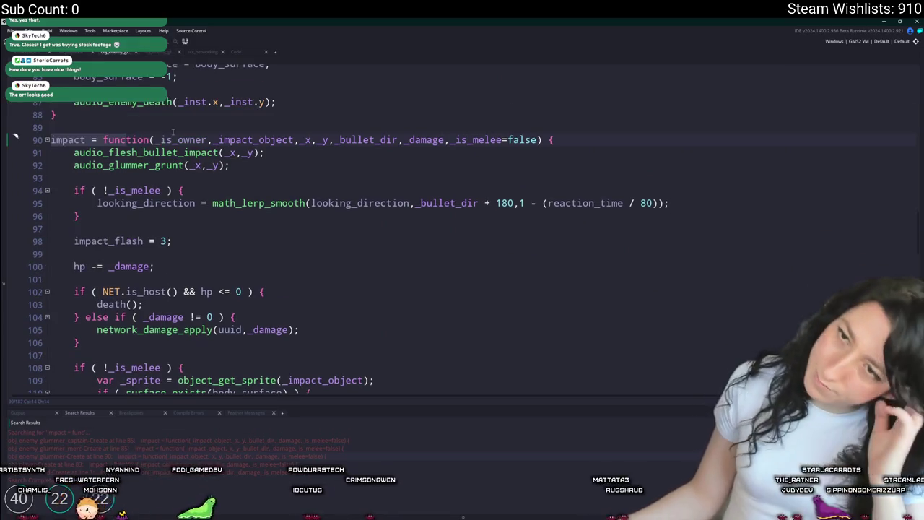
scroll(236, 218, down, 2)
scroll(236, 218, up, 2)
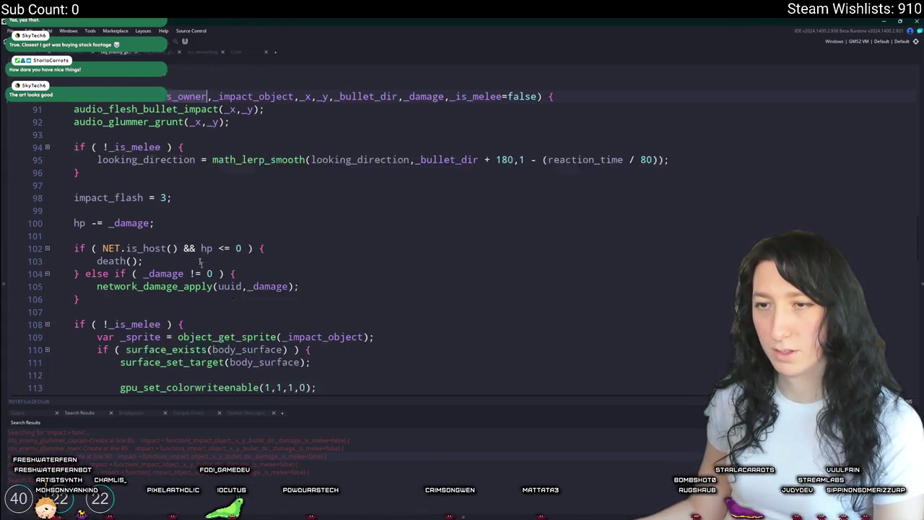
scroll(251, 133, down, 1)
click(147, 198)
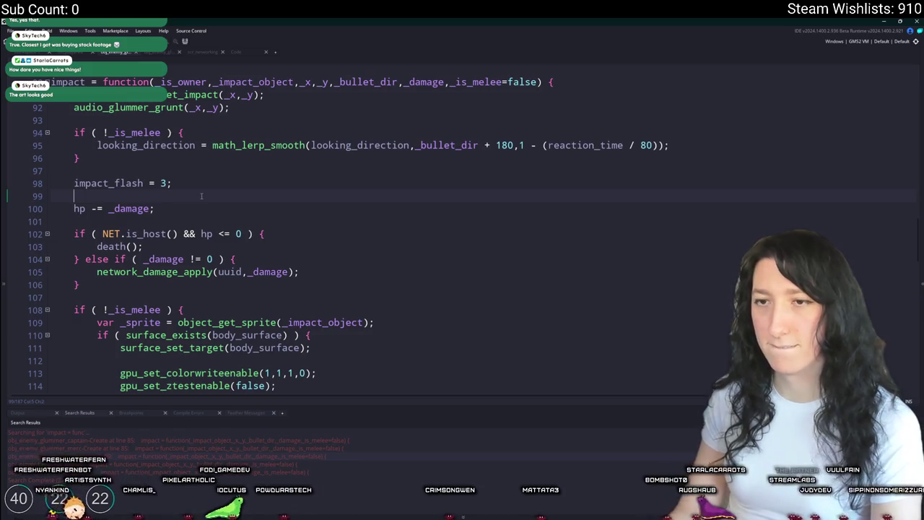
Step: Add an 'if ( _is_owner ) {' condition line above hp -= _damage and a closing '}' below it
key(Return)
text(if)
key(BackSpace)
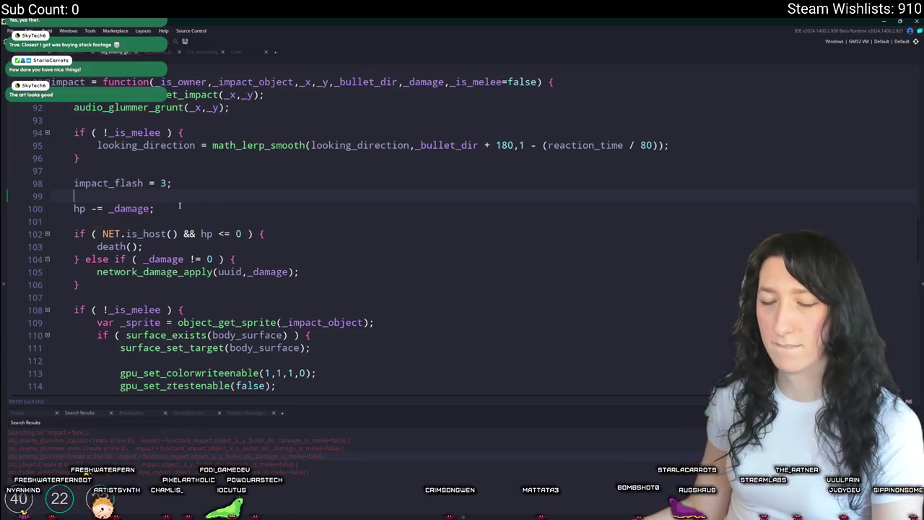
key(Return)
text(if ( _is_owner ) {)
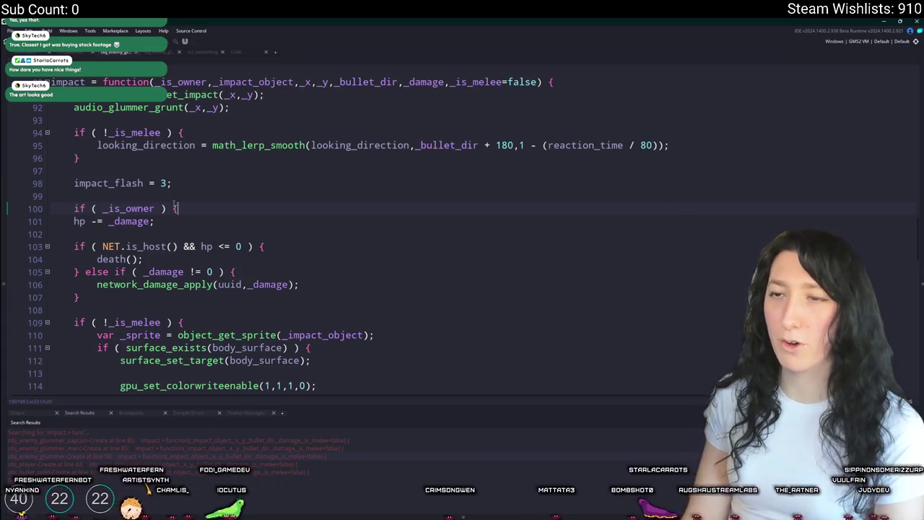
key(Return)
text(})
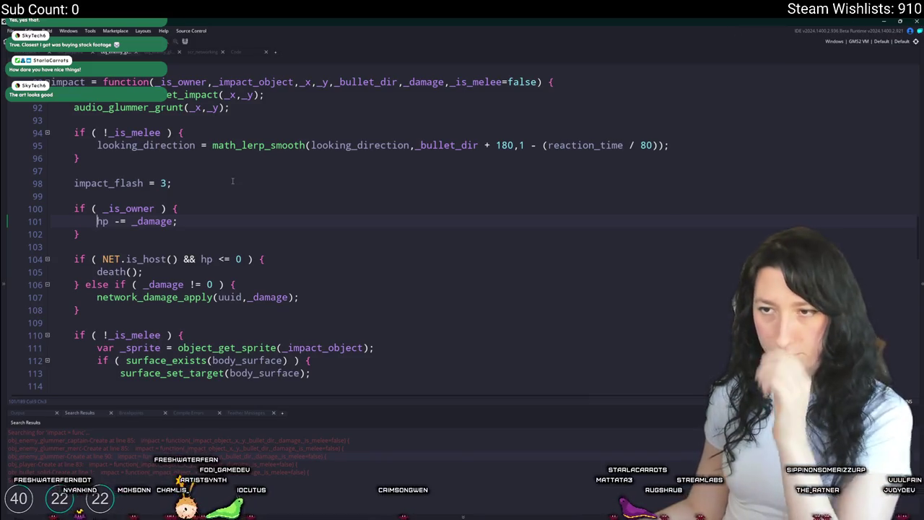
Step: Complete the condition as NET.is_host() && _is_owner and select the new block
key(Home)
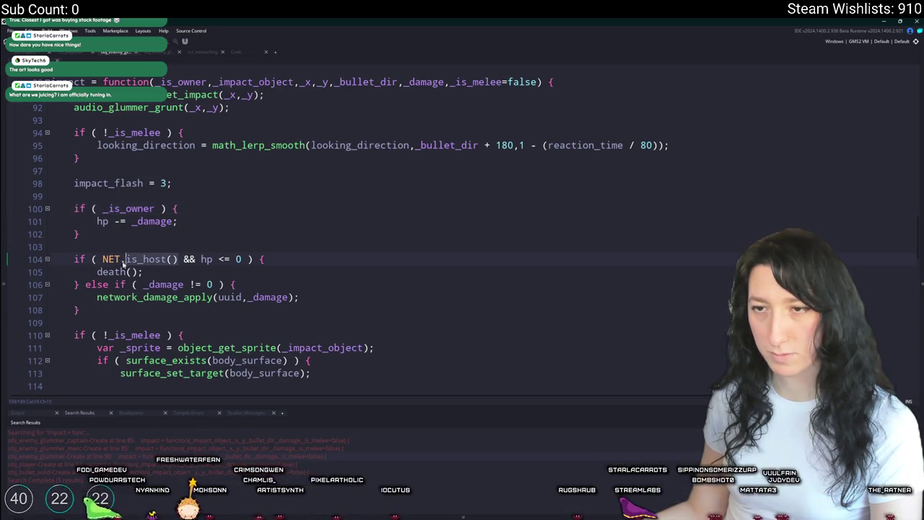
click(171, 259)
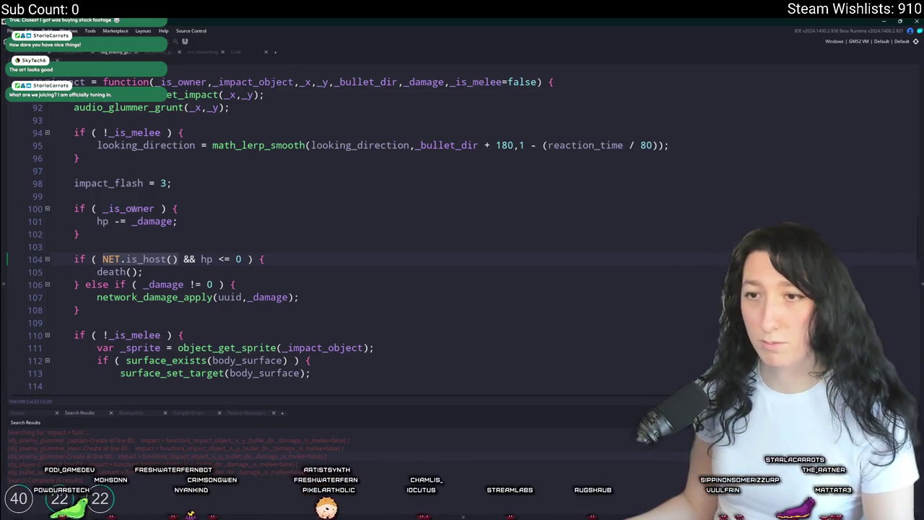
click(103, 209)
text(NET.is_host() &&)
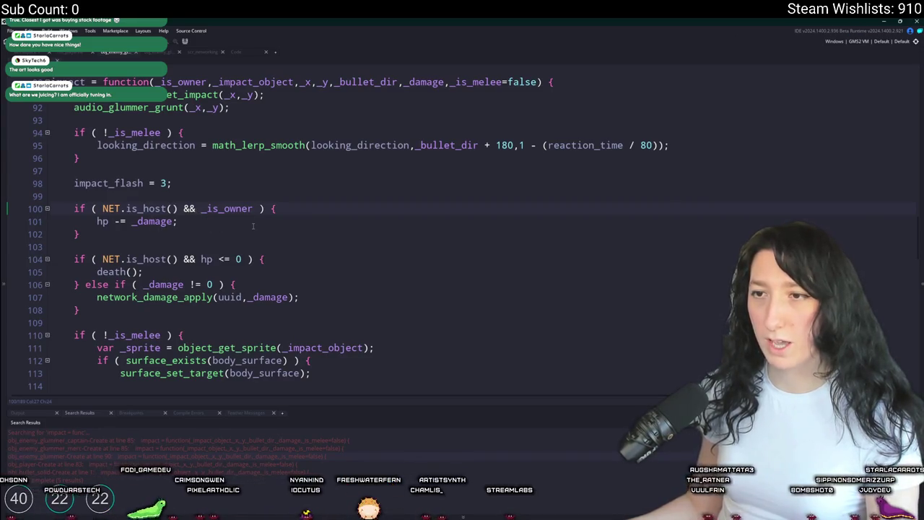
drag(117, 233, 74, 208)
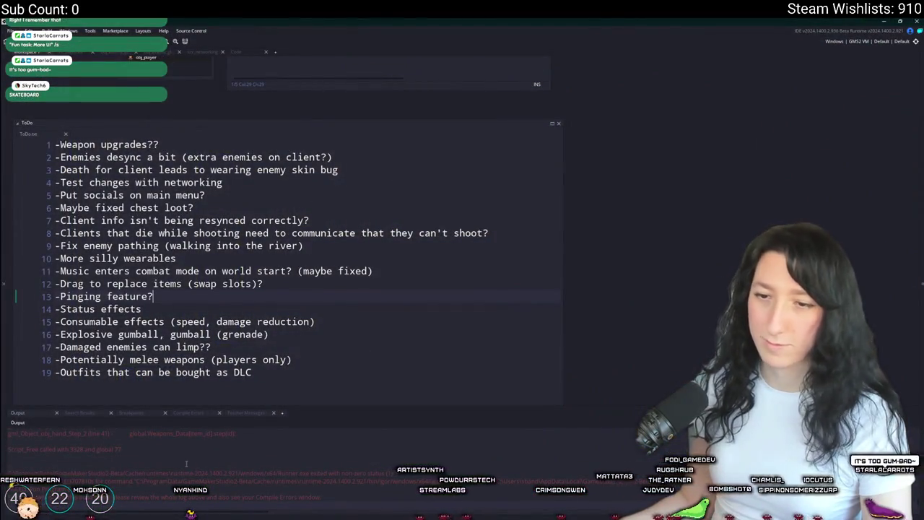
Step: Find the peppermint step script via 'permint' and go to its impact call on line 293
key(ctrl+t)
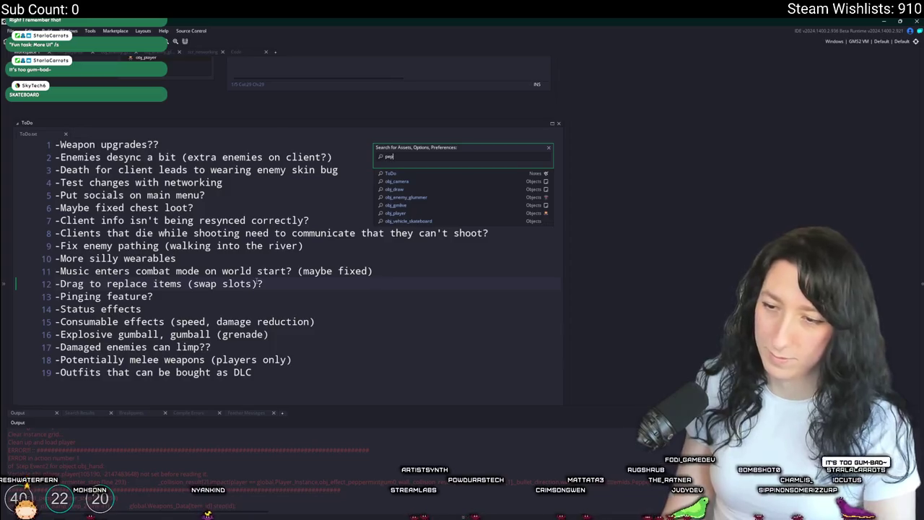
text(permint)
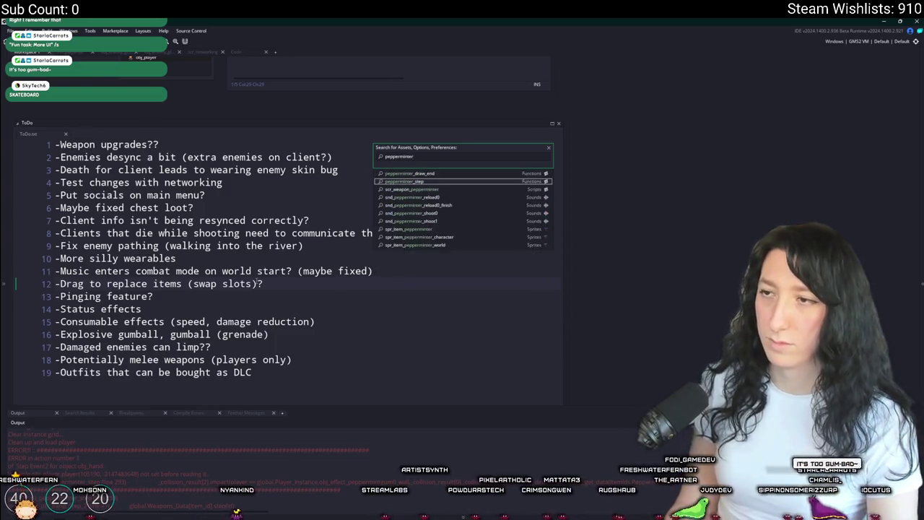
key(Return)
key(ctrl+g)
text(3)
key(Return)
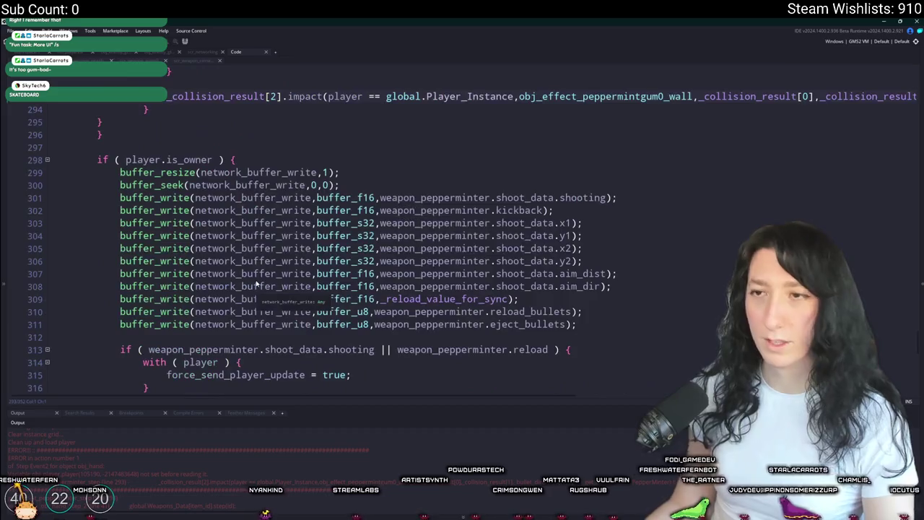
scroll(300, 356, up, 2)
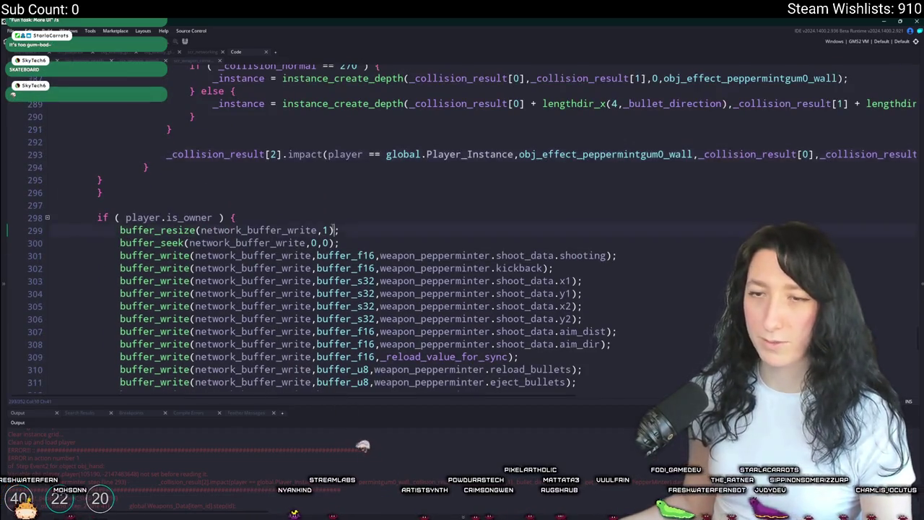
scroll(337, 222, up, 2)
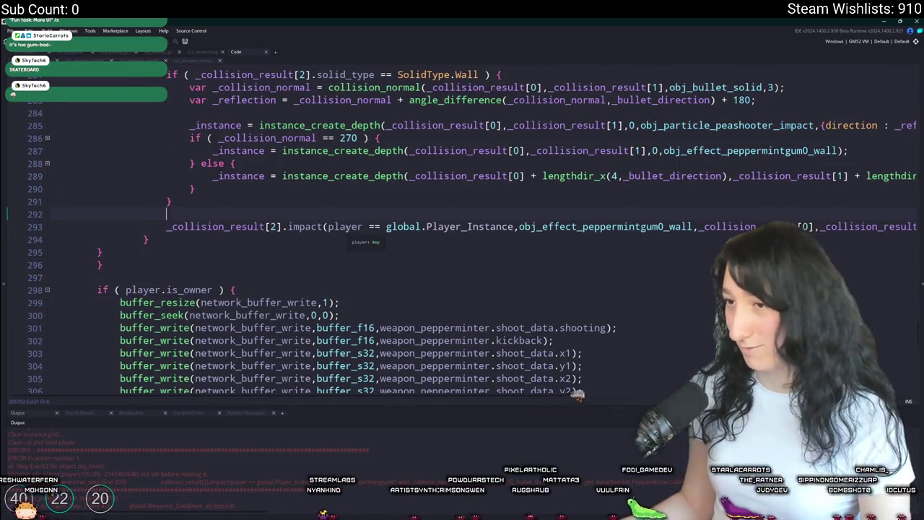
scroll(339, 226, up, 7)
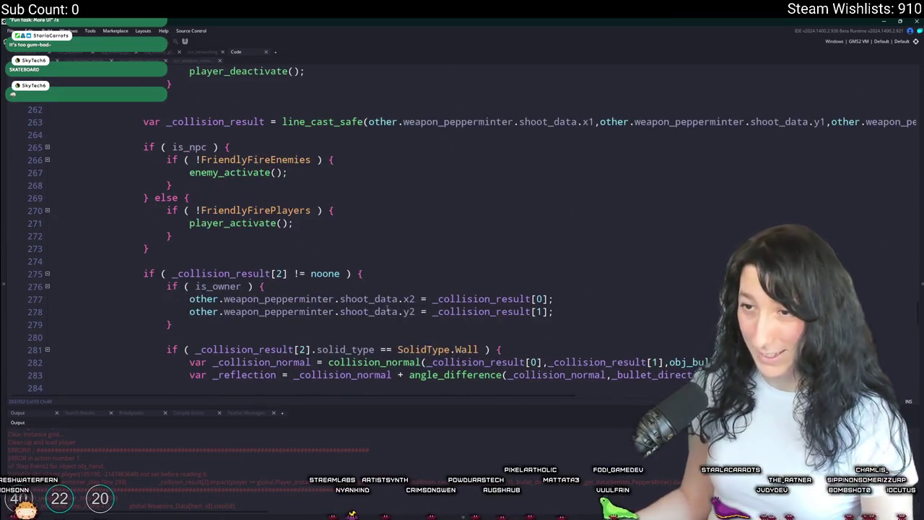
scroll(387, 308, down, 5)
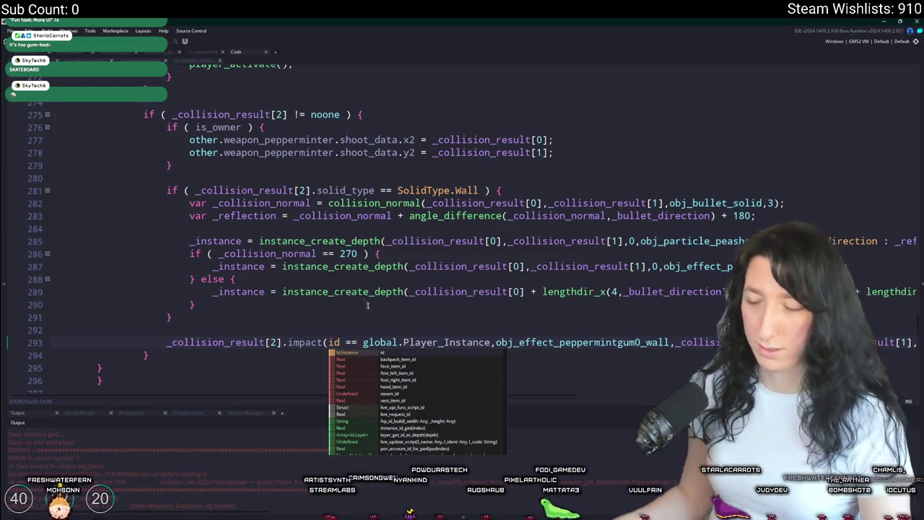
text(player)
click(515, 342)
Step: Search the project for player == global.Player_Instance and change player to id on line 293
drag(515, 342, 328, 342)
key(ctrl+shift+f)
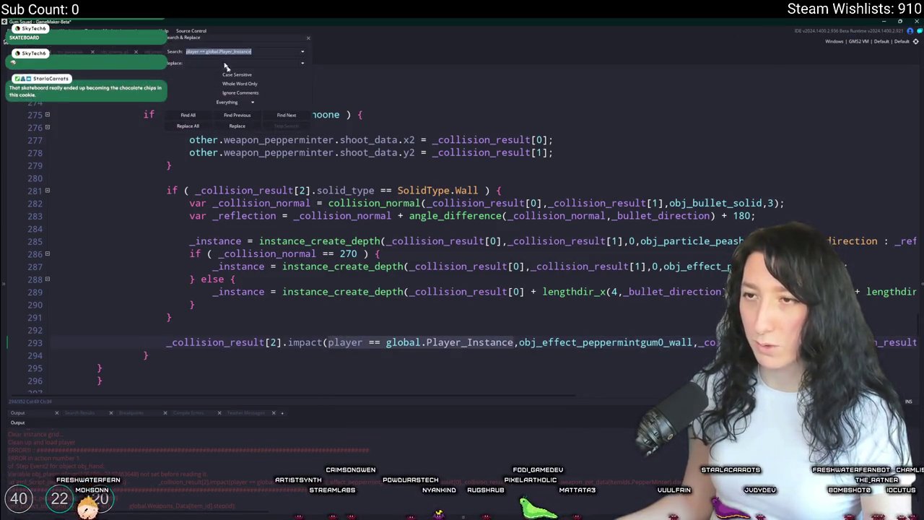
click(179, 114)
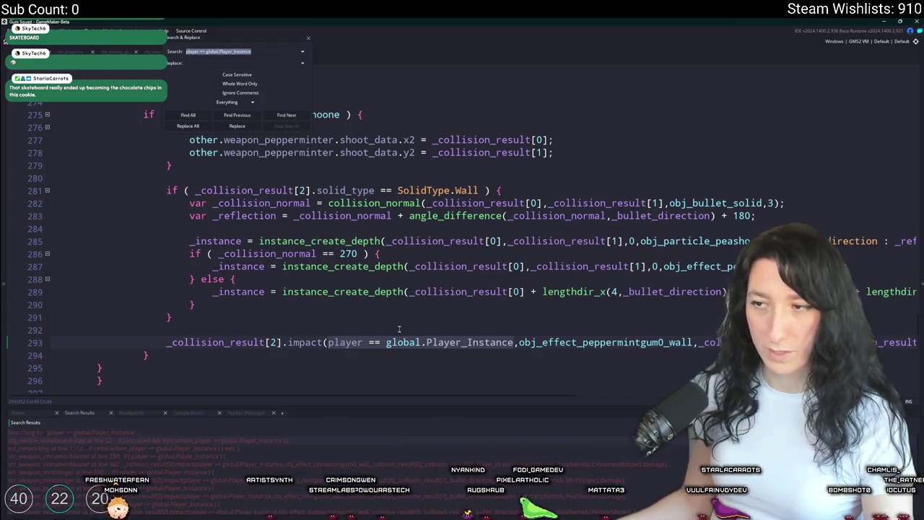
double_click(345, 343)
text(id)
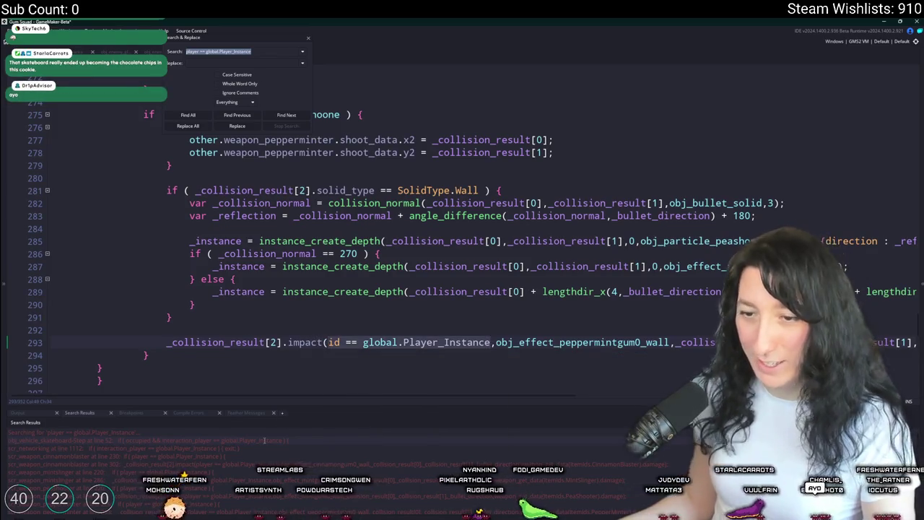
Step: Inspect the cinnamon blaster's player check near line 230, then open the mintslinger match
double_click(210, 456)
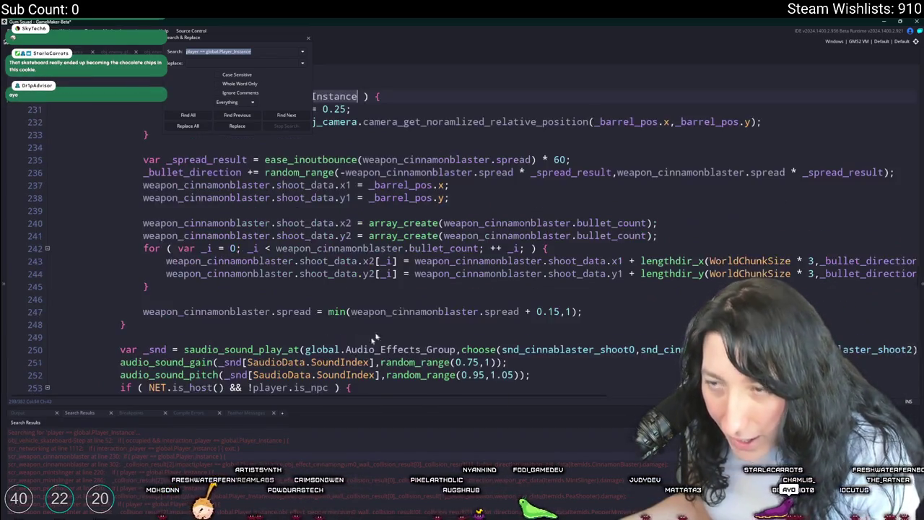
scroll(381, 239, up, 4)
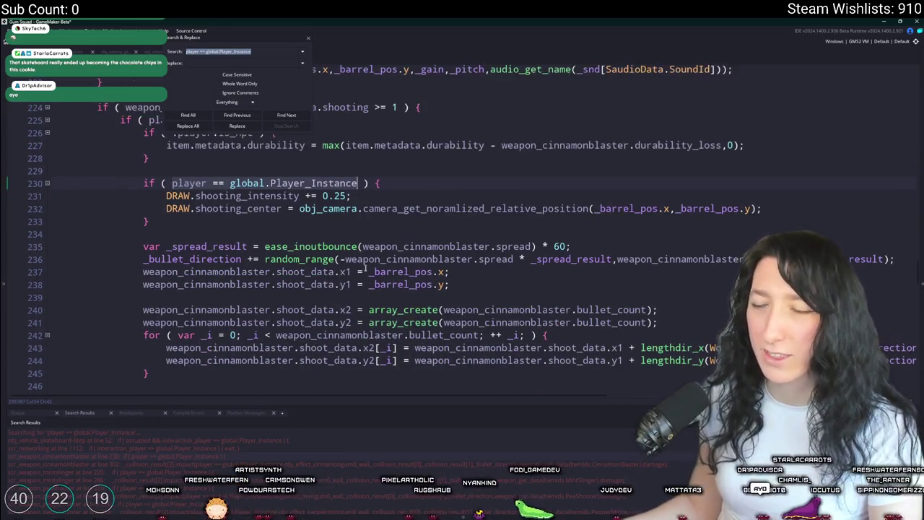
scroll(217, 339, up, 1)
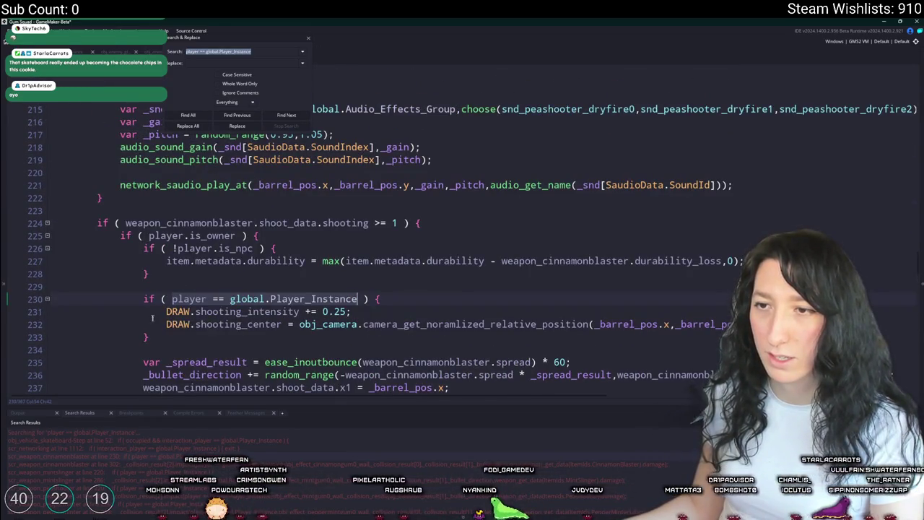
click(207, 298)
scroll(238, 260, down, 2)
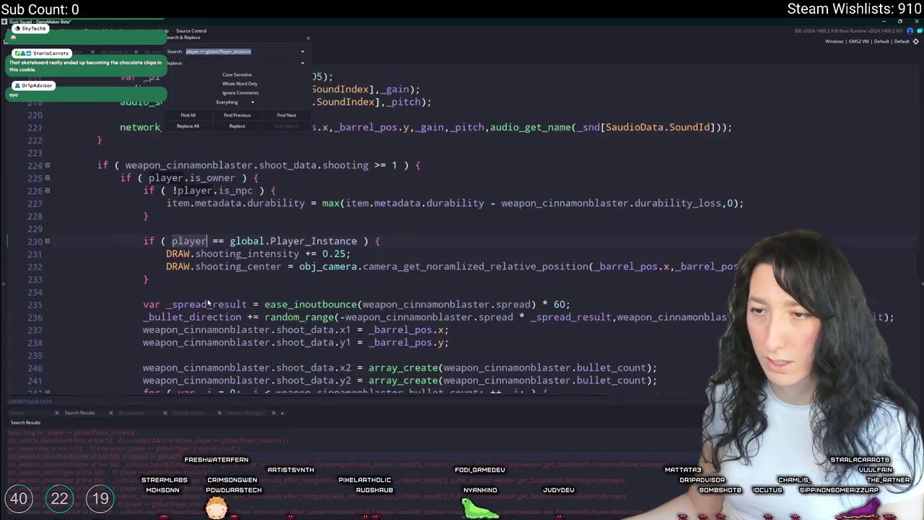
click(237, 254)
scroll(238, 254, up, 3)
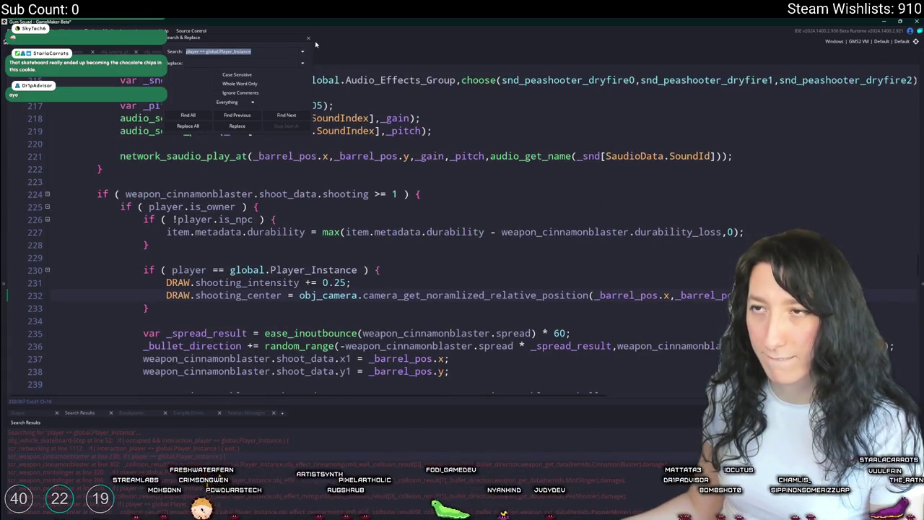
click(308, 38)
click(307, 322)
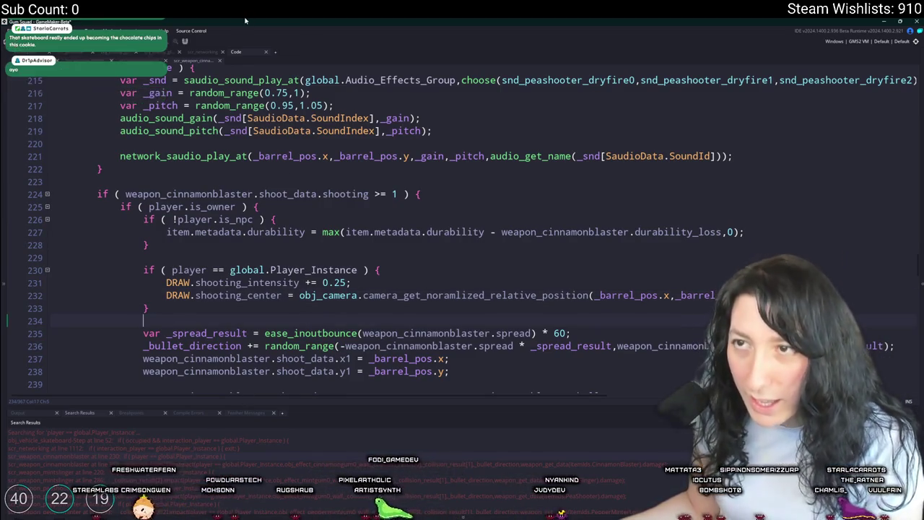
double_click(73, 487)
Step: Change player to id in the mintslinger impact call on line 286
key(BackSpace)
key(BackSpace)
key(BackSpace)
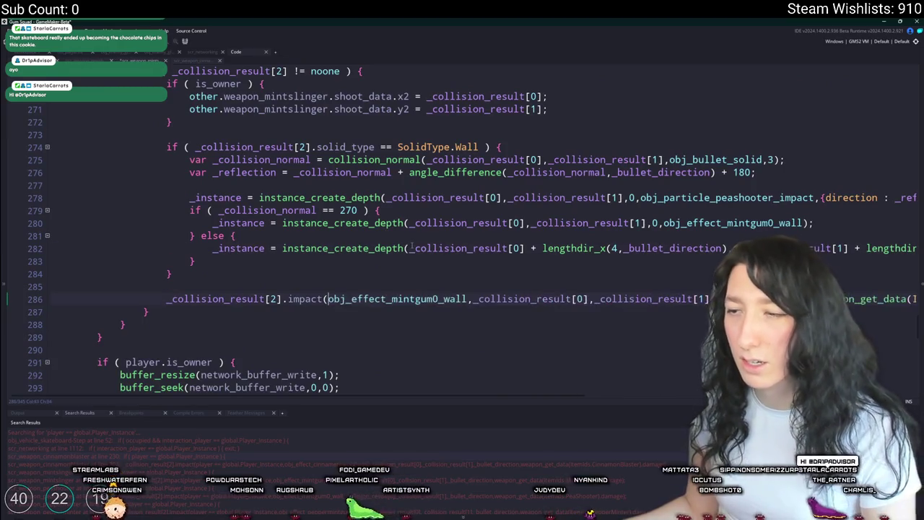
key(ctrl+z)
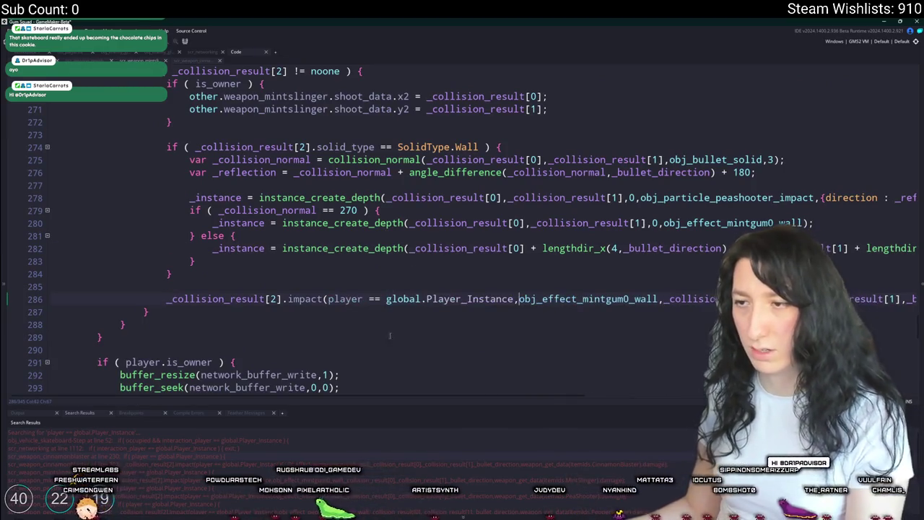
click(363, 299)
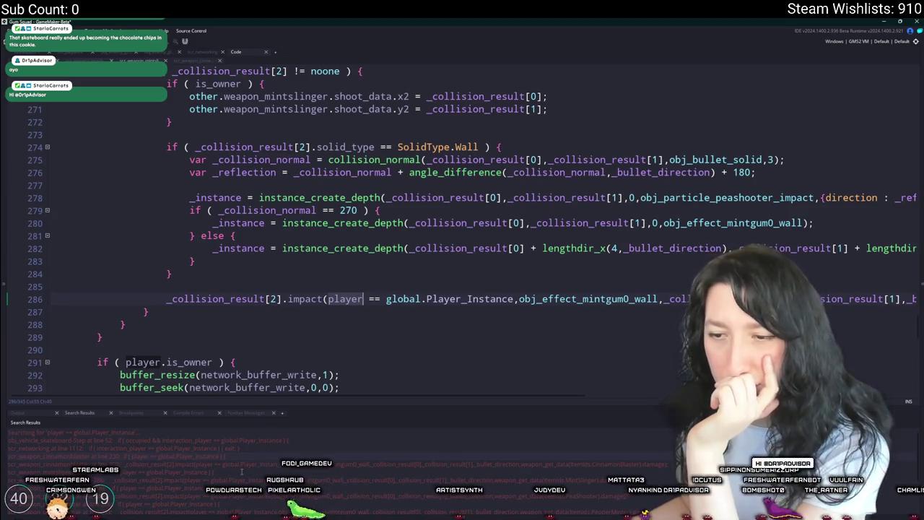
scroll(277, 323, up, 10)
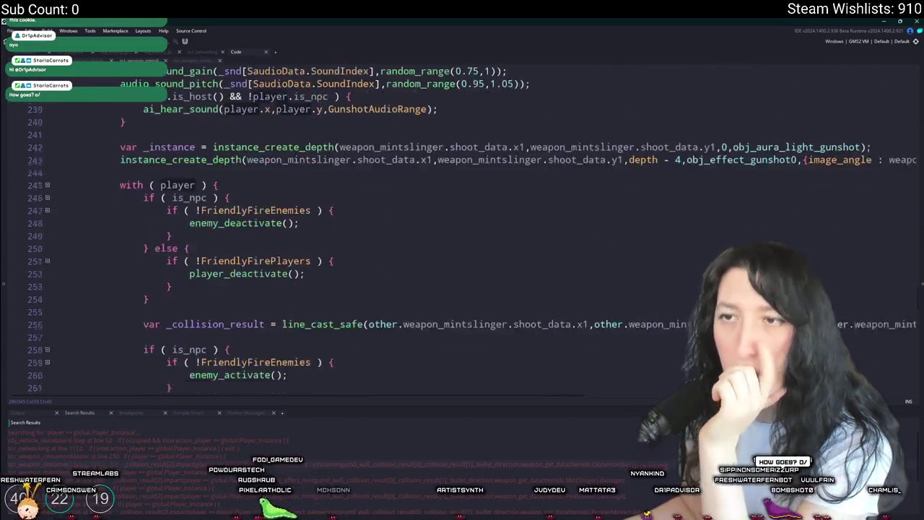
scroll(276, 322, down, 12)
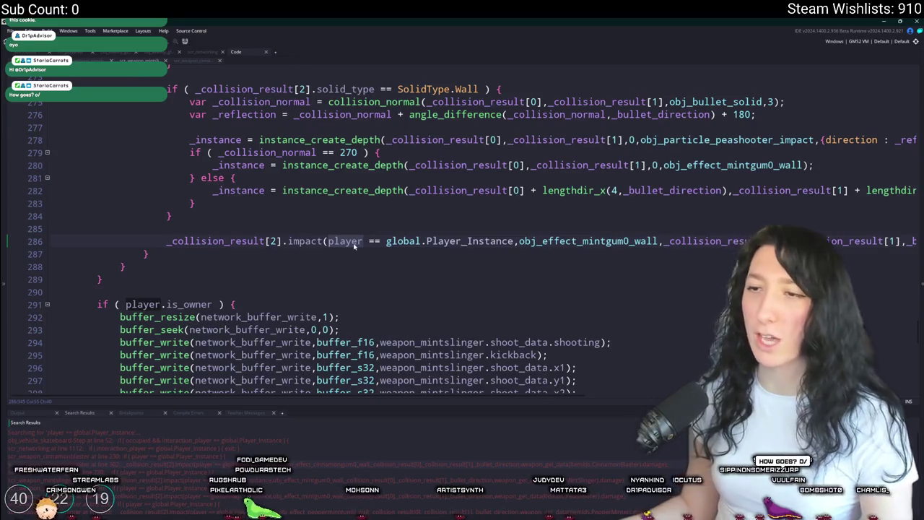
double_click(353, 244)
text(id)
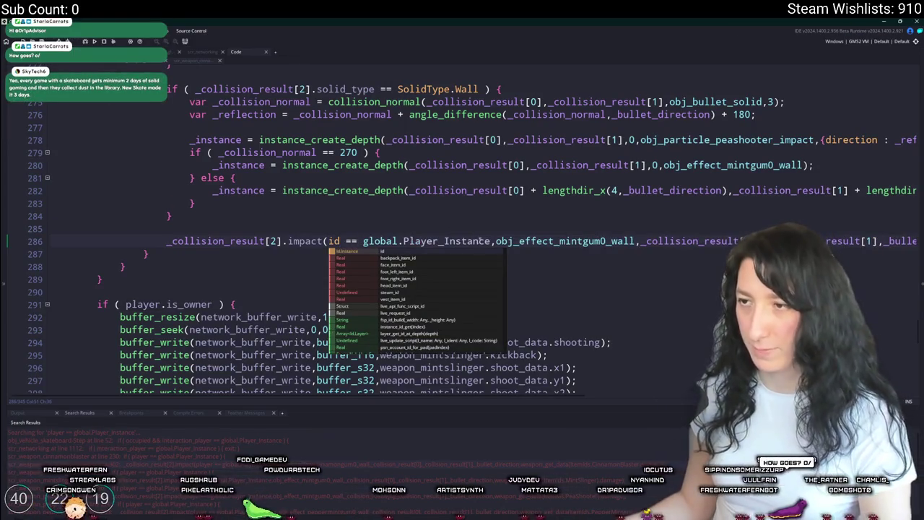
key(Escape)
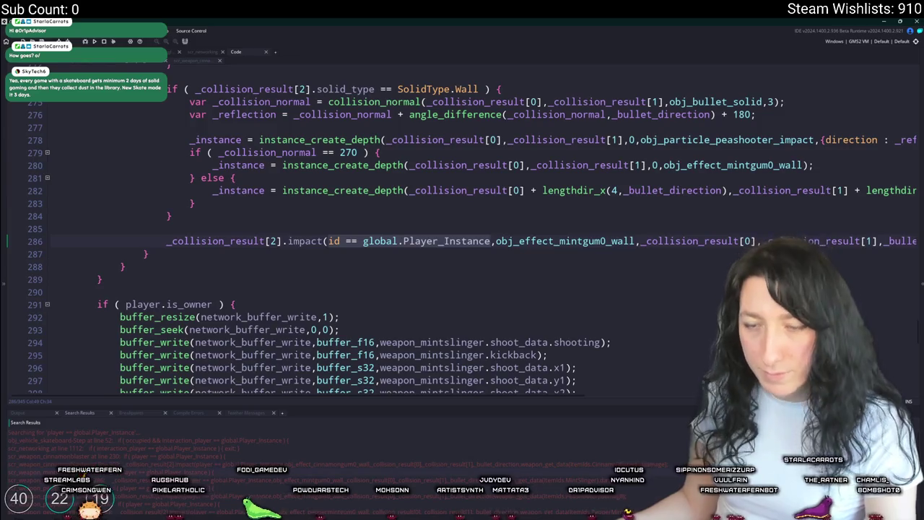
Step: Change player to id in the cinnamonblaster impact call on line 302
double_click(140, 457)
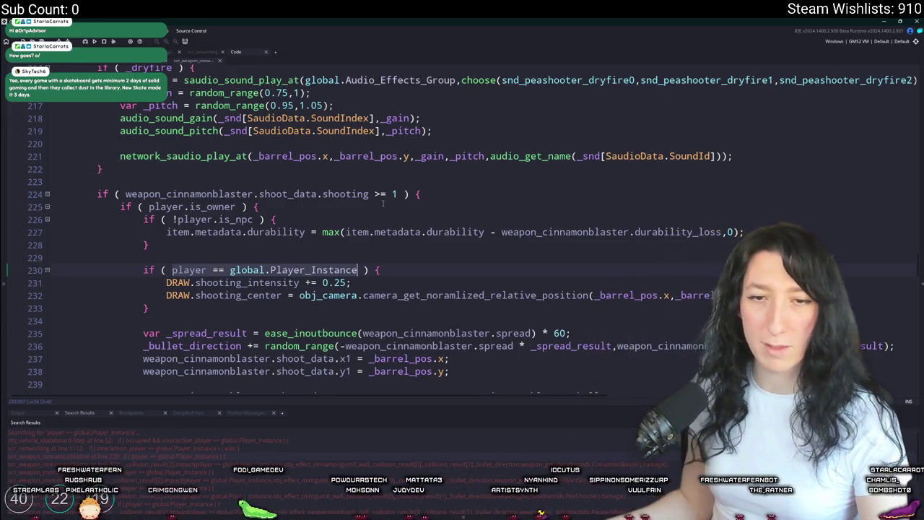
scroll(336, 256, down, 6)
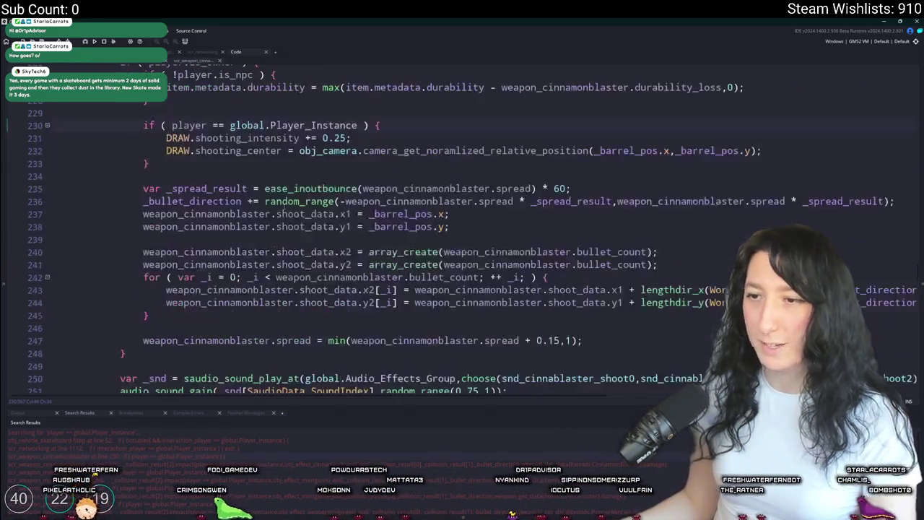
scroll(336, 255, up, 1)
scroll(336, 256, down, 3)
scroll(318, 256, up, 7)
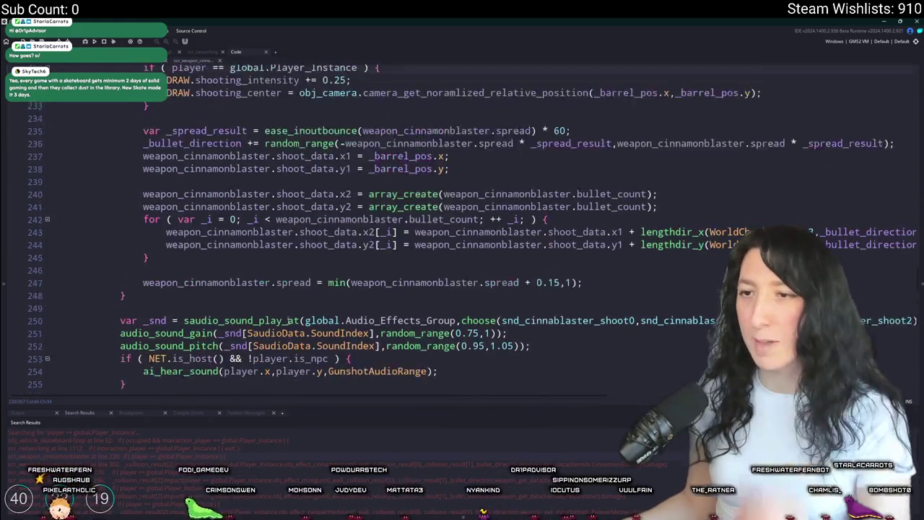
scroll(300, 254, down, 9)
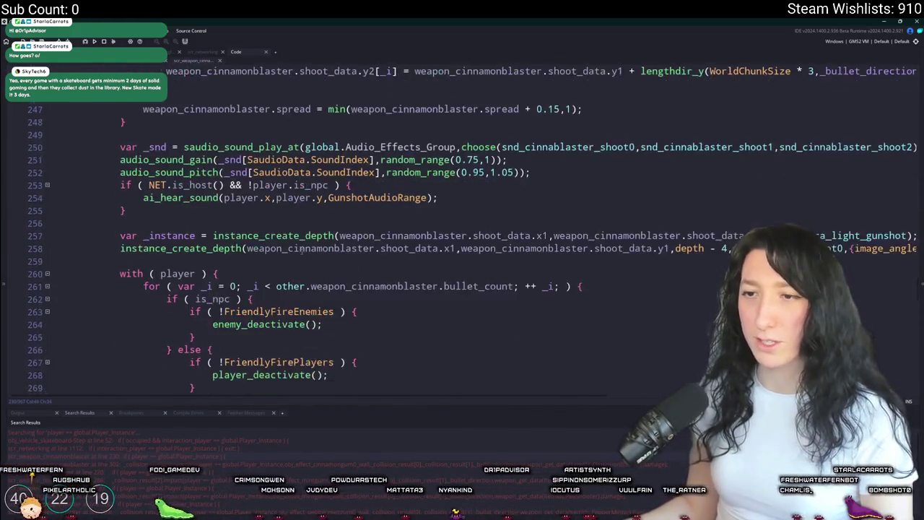
scroll(303, 254, up, 4)
scroll(311, 264, up, 4)
scroll(310, 215, down, 17)
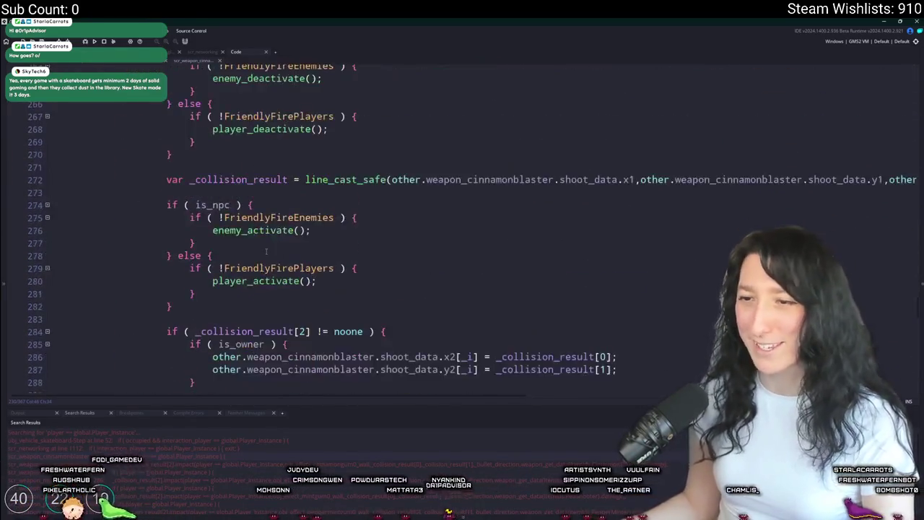
scroll(260, 334, down, 5)
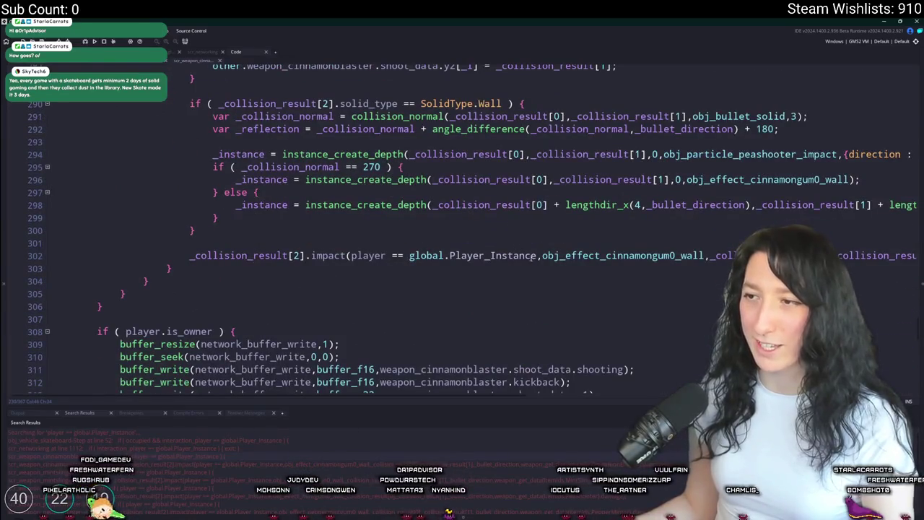
click(346, 257)
text(id)
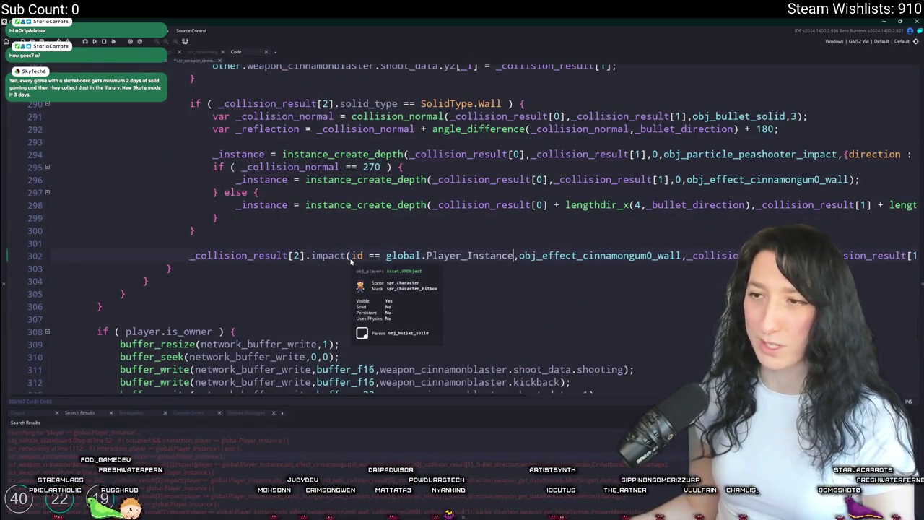
Step: Change player to id in the peashooter impact call on line 286, then open pepperminter's match
double_click(255, 473)
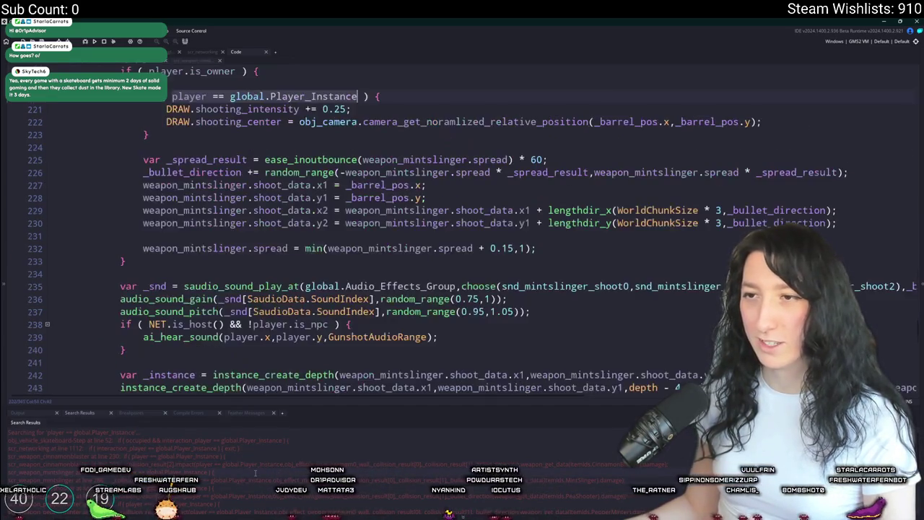
double_click(253, 480)
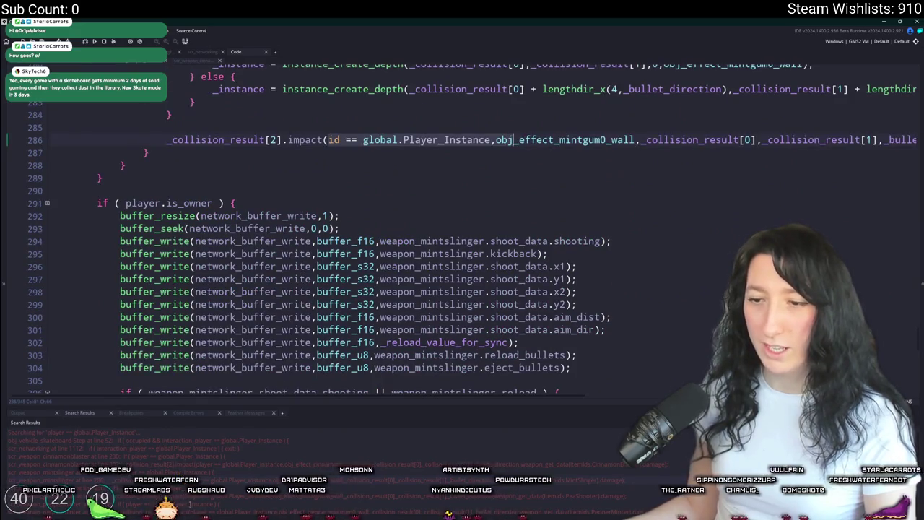
double_click(204, 497)
double_click(345, 96)
text(id)
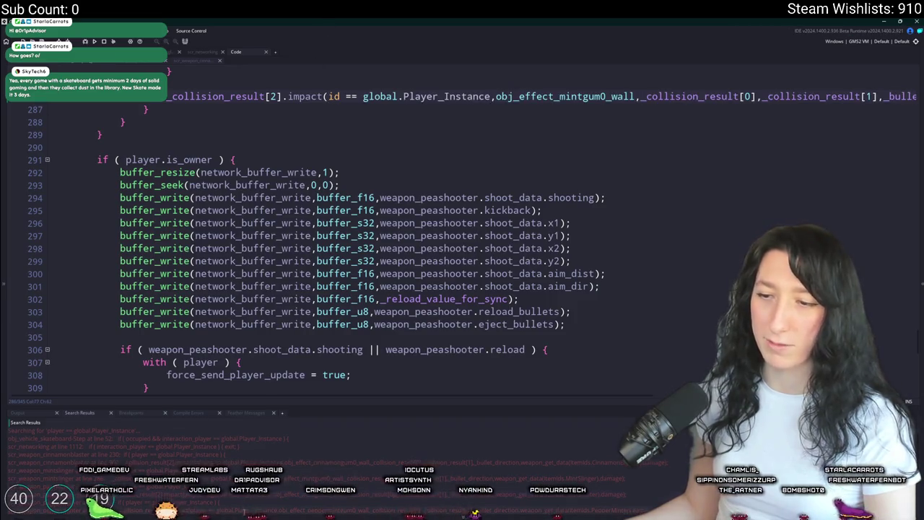
double_click(205, 505)
scroll(289, 462, down, 2)
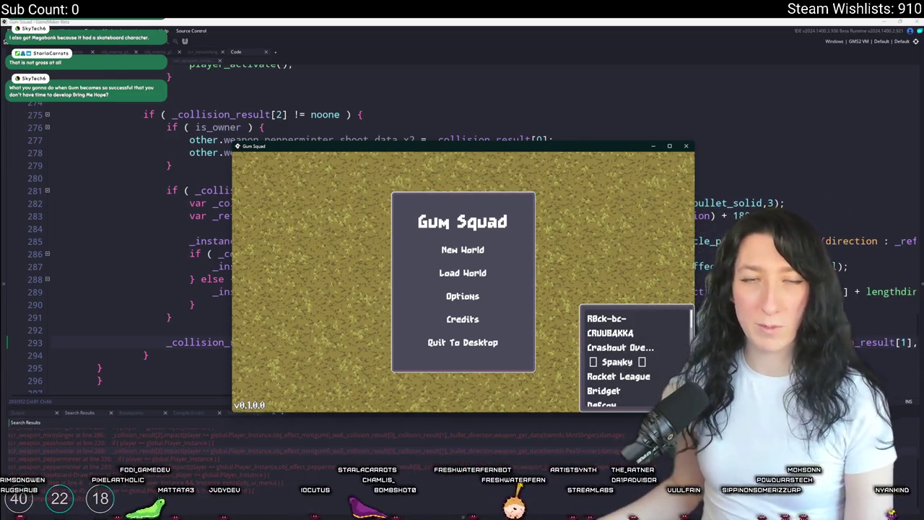
Step: Maximize the game window and open Load World, listing saves AdorableBit and MajorBug
double_click(383, 148)
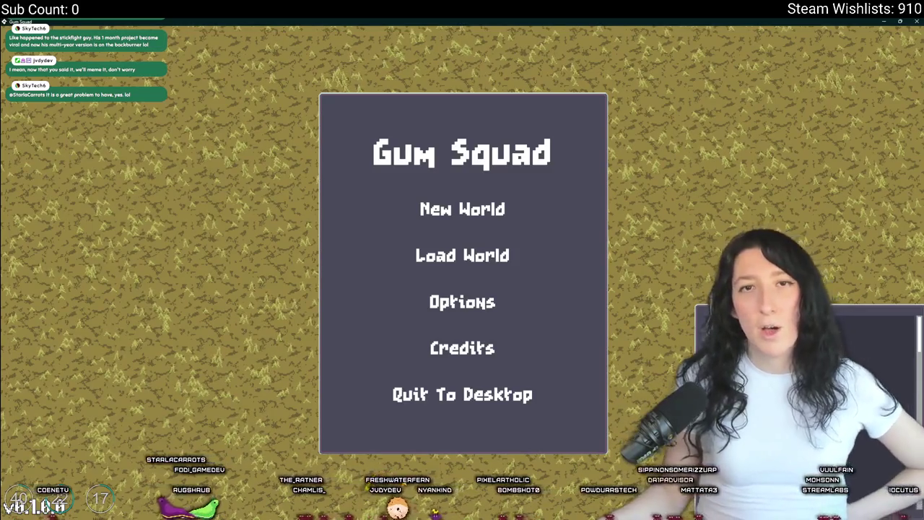
click(402, 252)
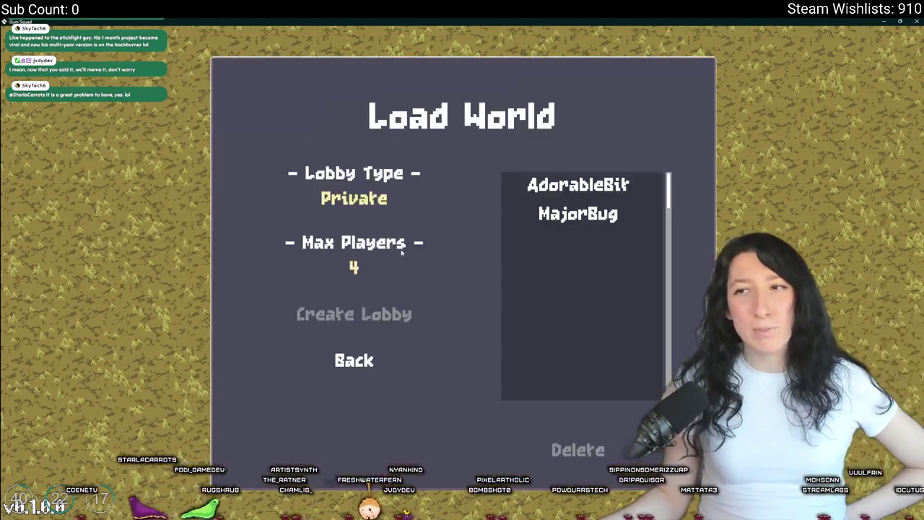
Step: Leave Load World and start a new world with a Friends Only lobby
click(355, 361)
key(Down)
key(Return)
key(Down)
key(Right)
click(439, 386)
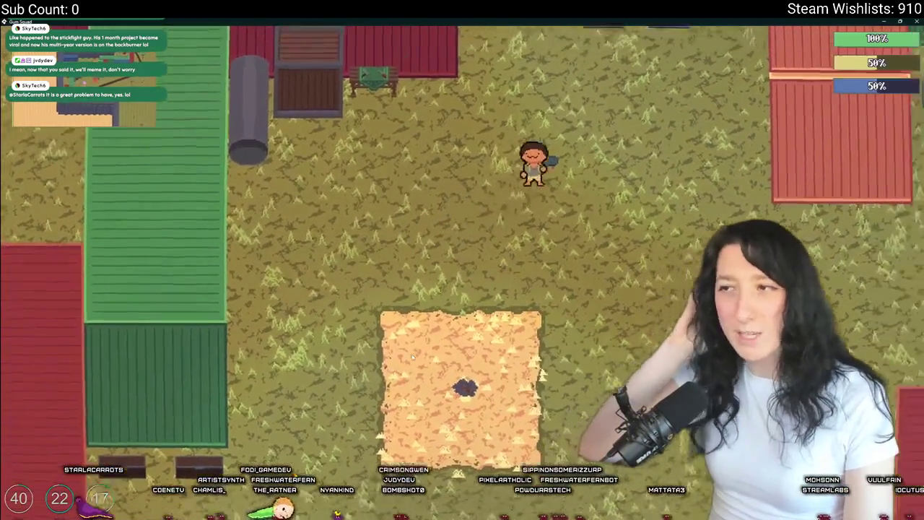
Step: Walk right across the farm and equip the rifle from the inventory
key(d)
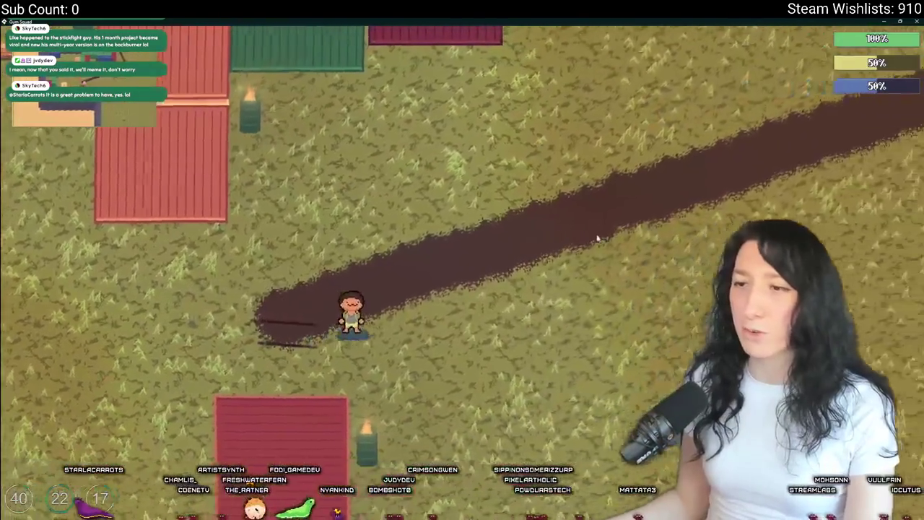
key(Tab)
drag(186, 311, 487, 183)
key(Tab)
Step: Walk the armed character around the farm field in several directions
key(w)
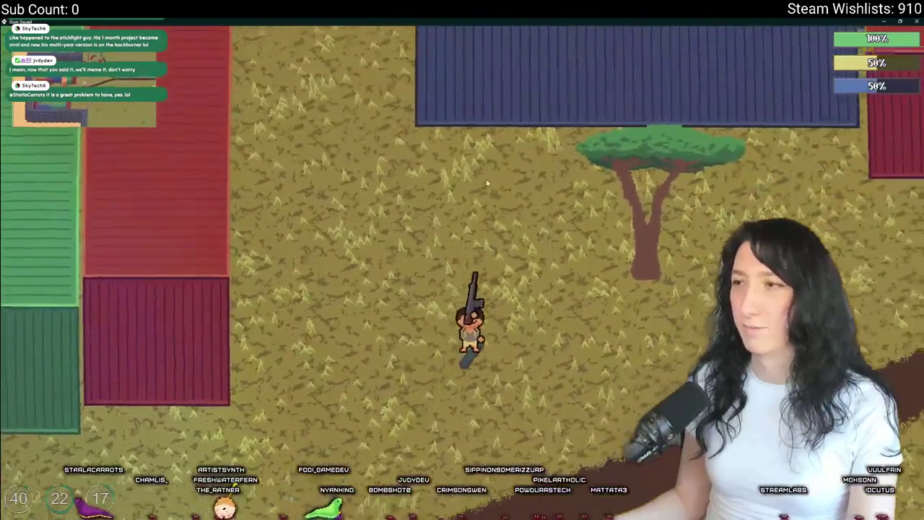
key(d)
key(s)
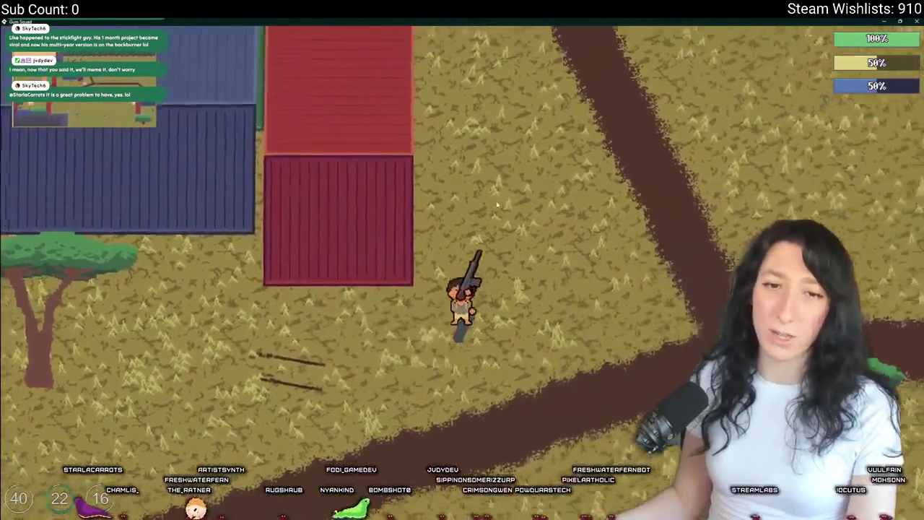
key(w)
key(w)
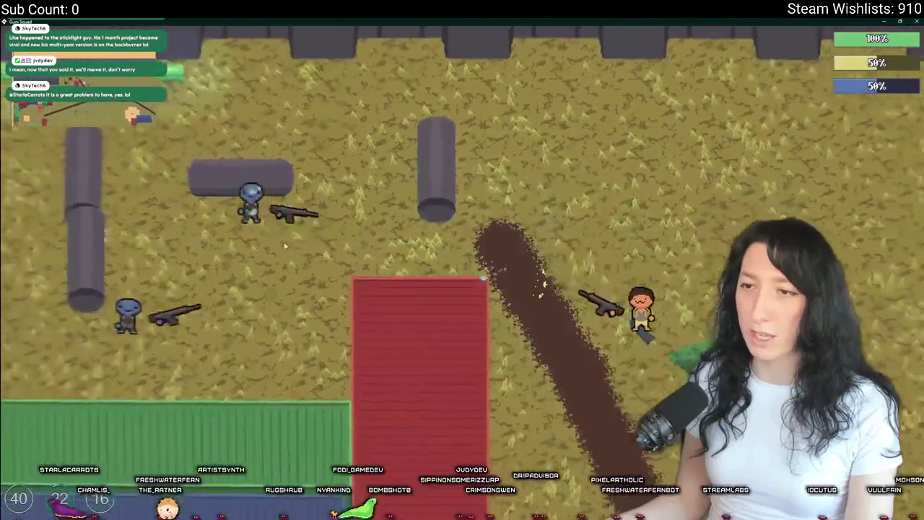
key(s)
key(a)
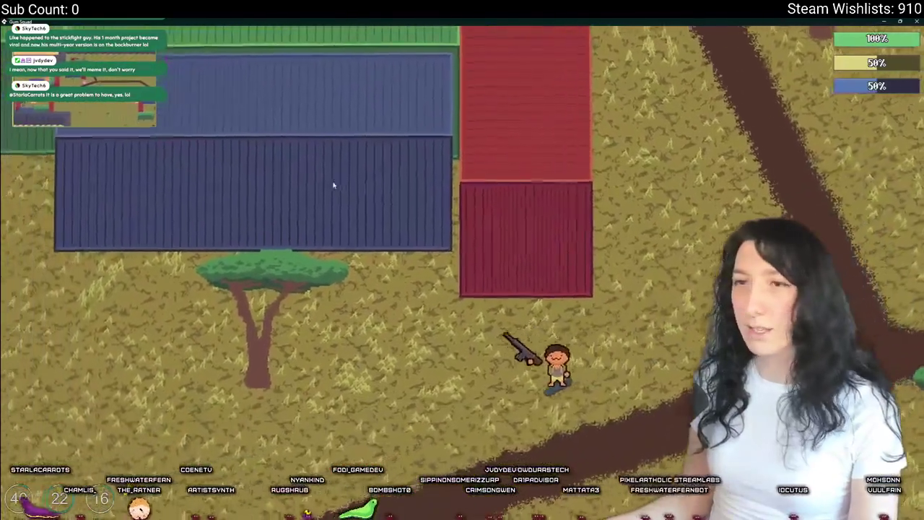
key(w)
key(d)
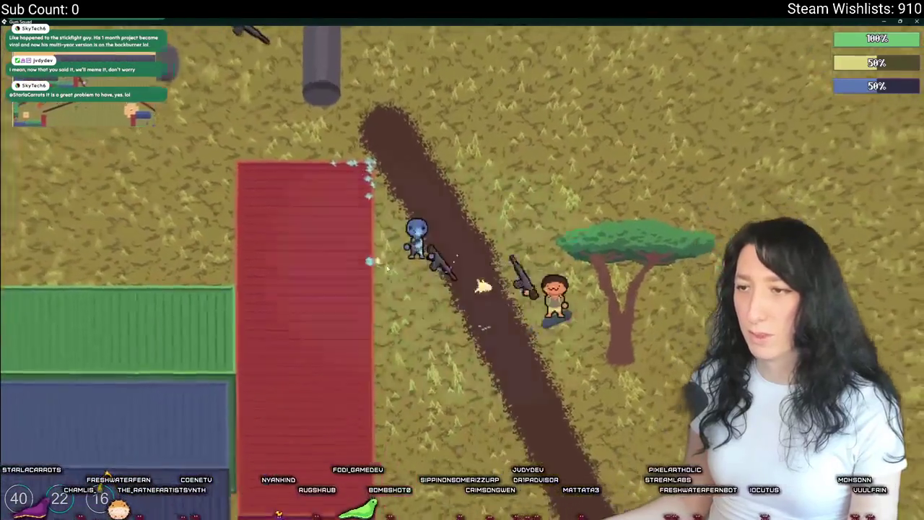
key(a)
key(s)
key(w)
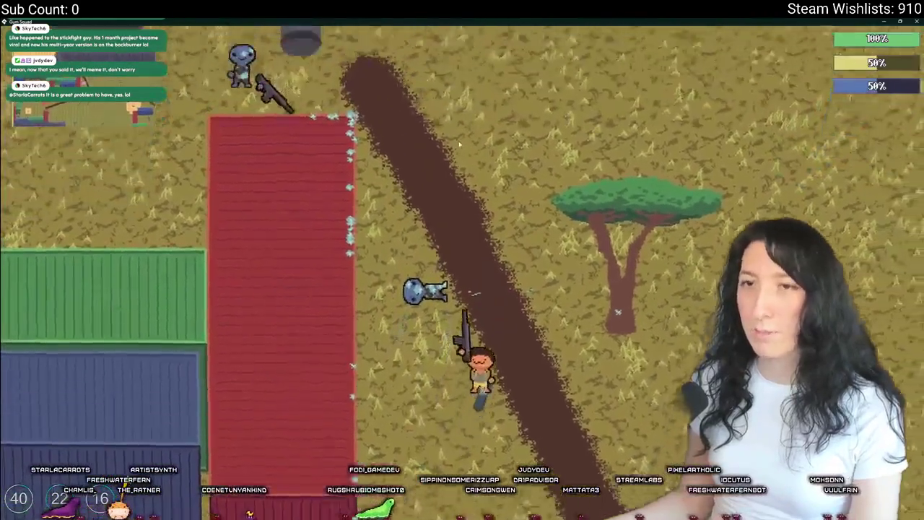
key(w)
key(d)
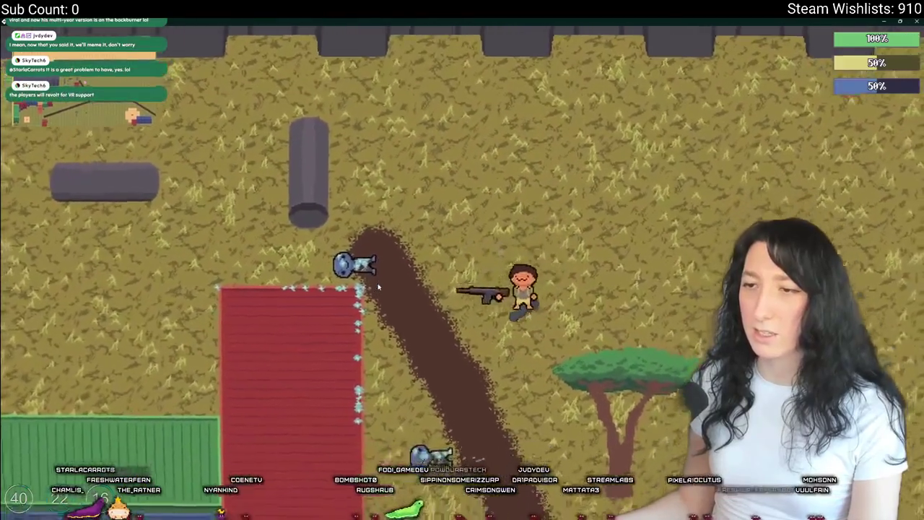
key(s)
key(d)
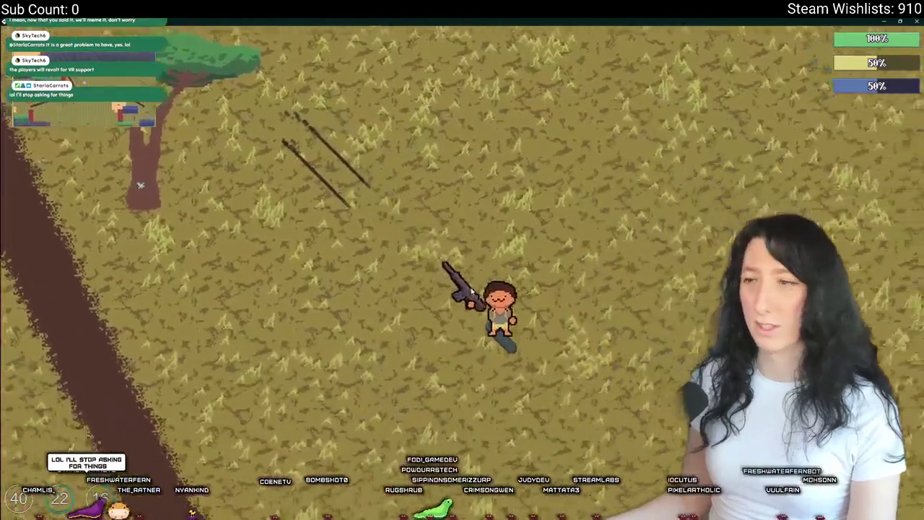
Step: Run south across the dirt road and onto the sand, shooting the approaching enemies
key(s)
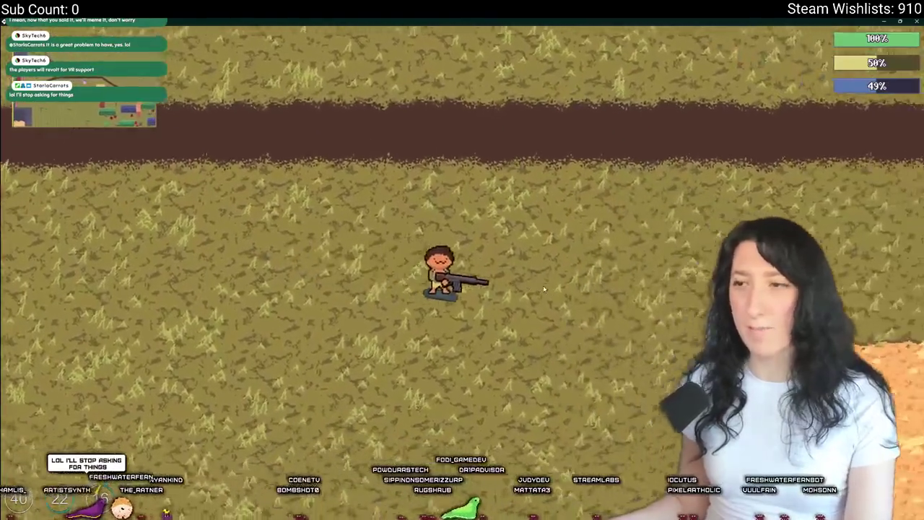
key(s)
key(d)
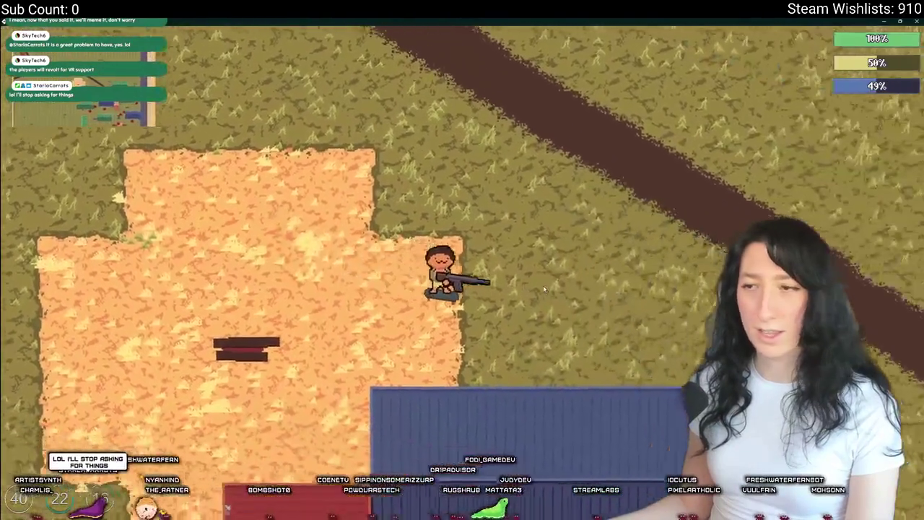
key(d)
key(s)
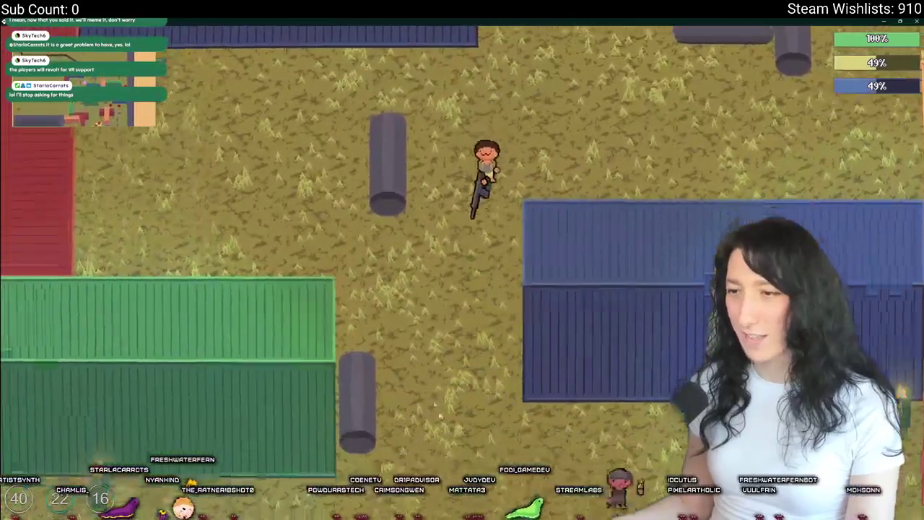
key(d)
key(s)
click(479, 254)
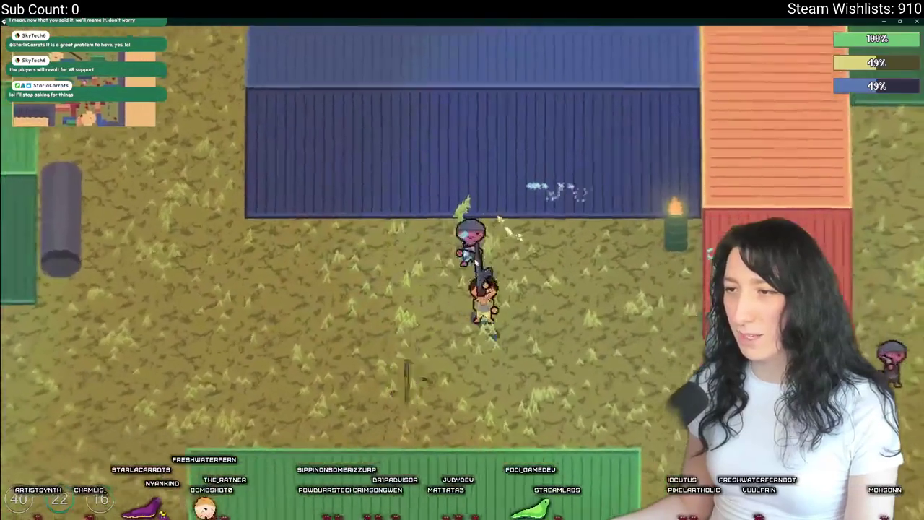
click(404, 235)
Step: Head toward the new containers and shoot the enemy near the log
key(a)
key(s)
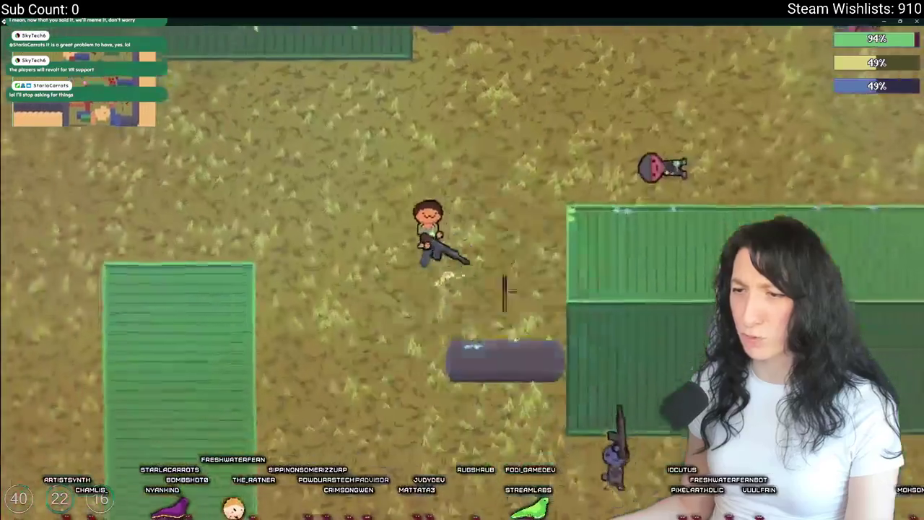
key(w)
key(a)
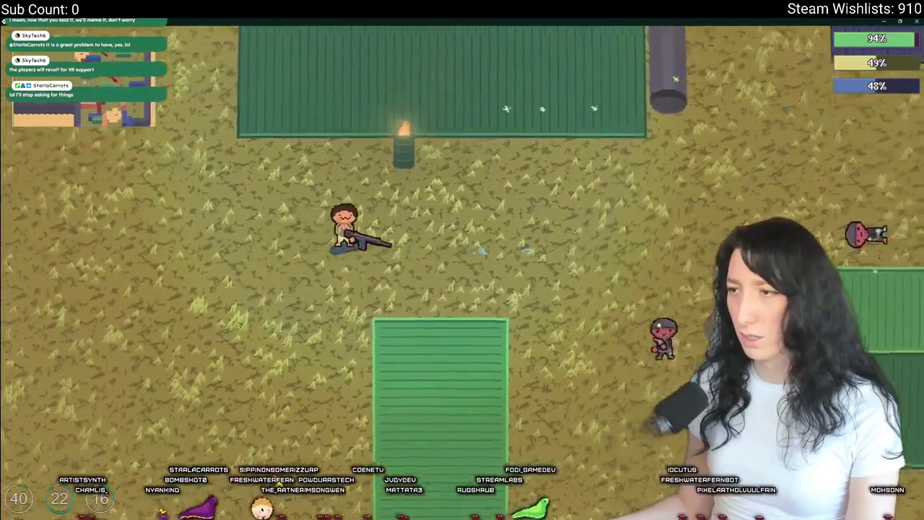
click(589, 376)
Step: Run west past the containers and south-west across the open field
key(a)
key(s)
key(w)
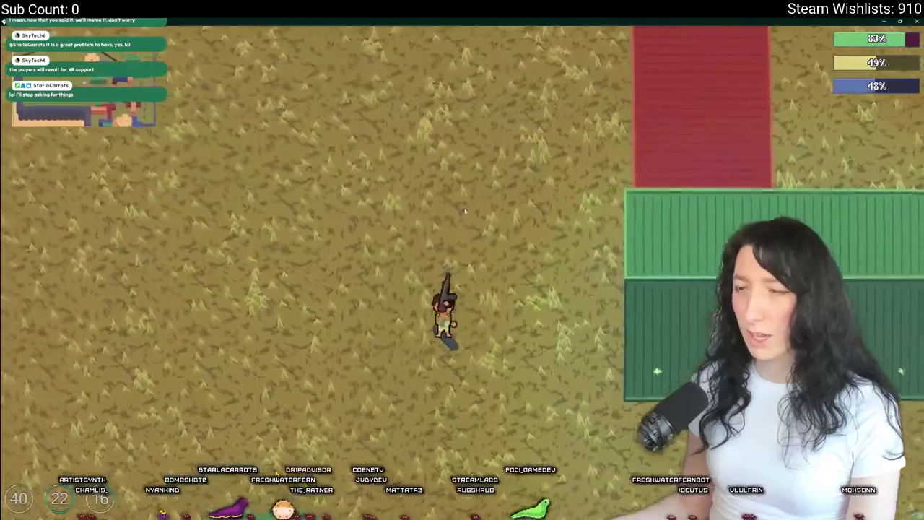
key(a)
key(s)
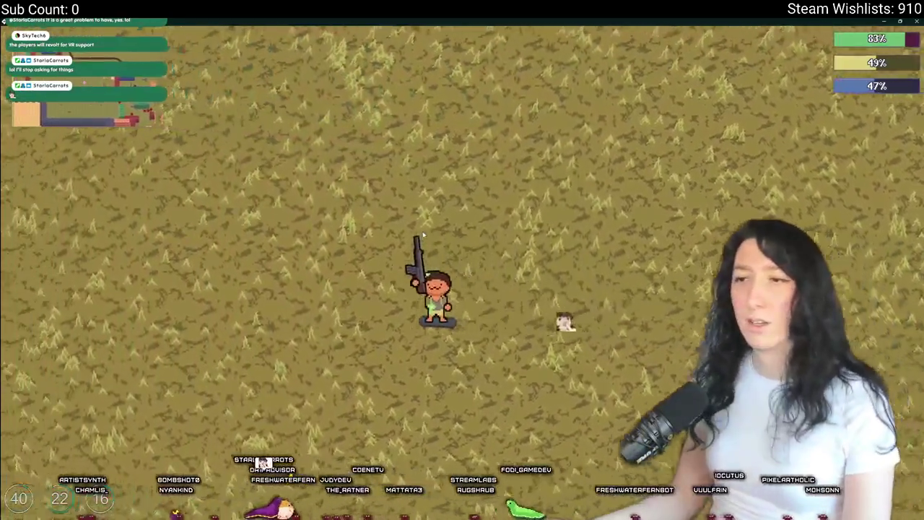
Step: Quit to the title menu and bring up the New World setup screen
key(Escape)
click(462, 346)
click(465, 207)
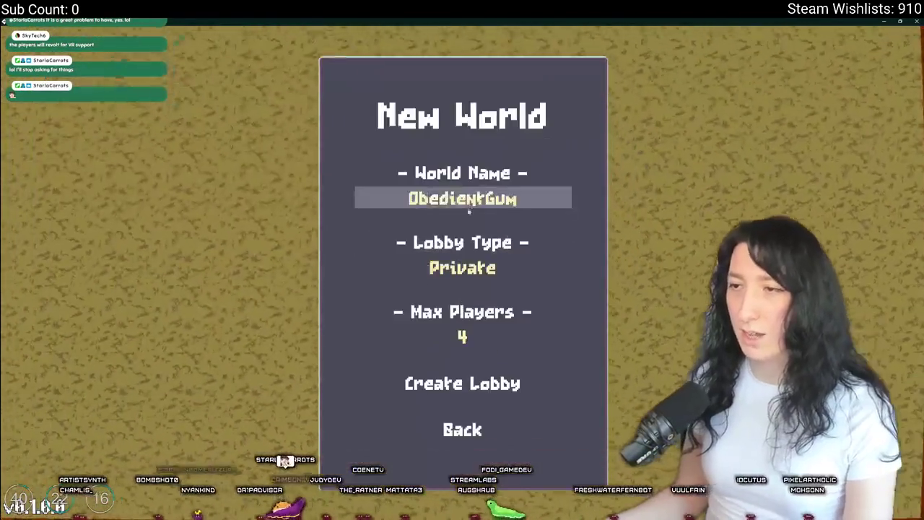
Step: Make the ObedientGum lobby Friends Only, create it, then switch to GitHub Desktop
click(461, 264)
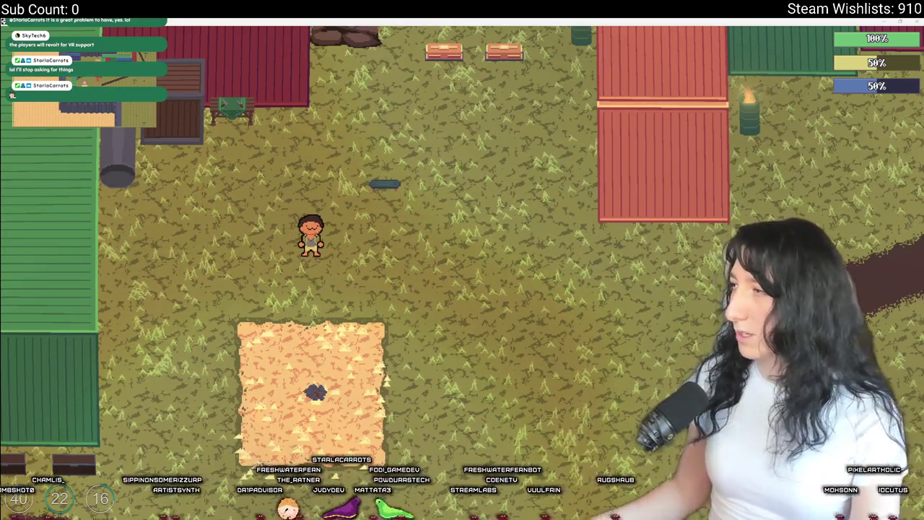
key(alt+Tab)
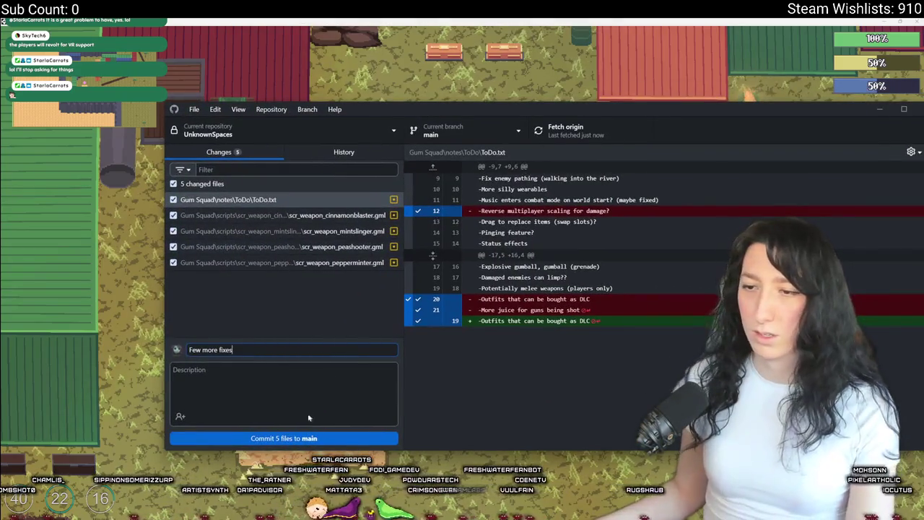
Step: Commit the 5 files as 'Few more fixes', push to origin, and return to Gum Squad
key(ctrl+Return)
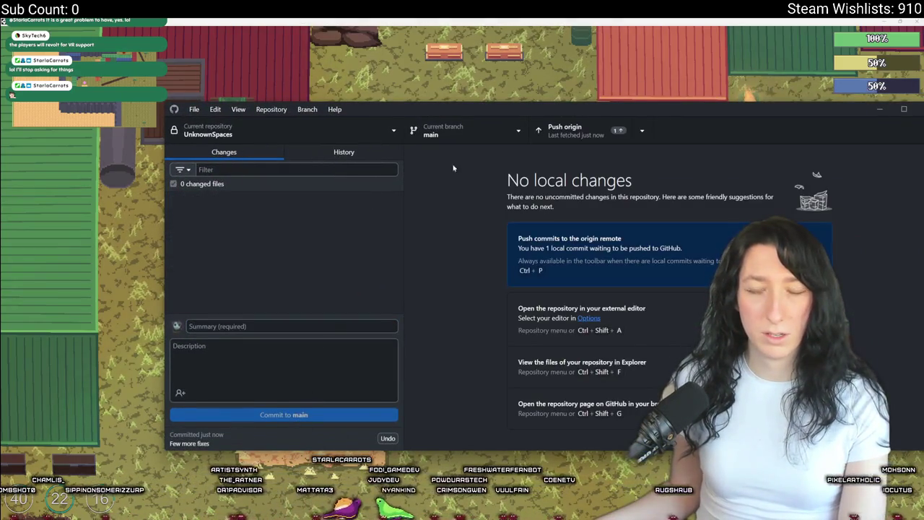
click(570, 130)
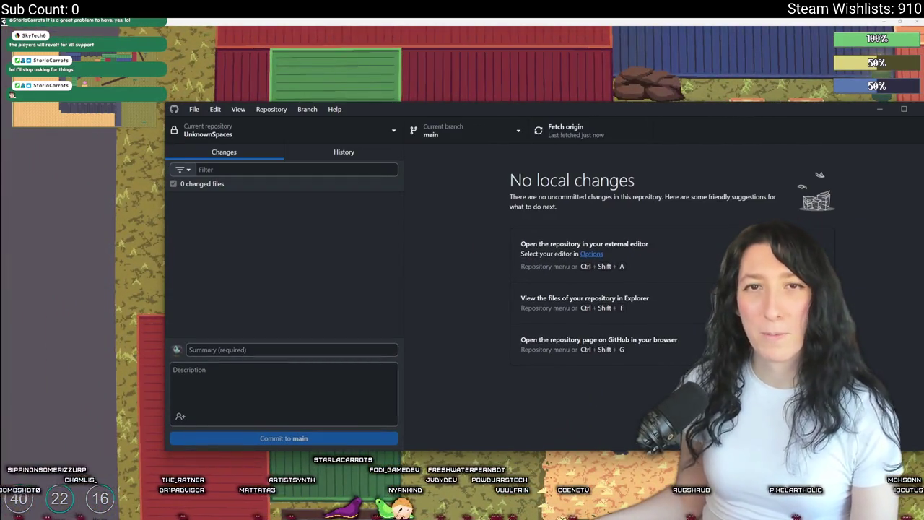
key(alt+Tab)
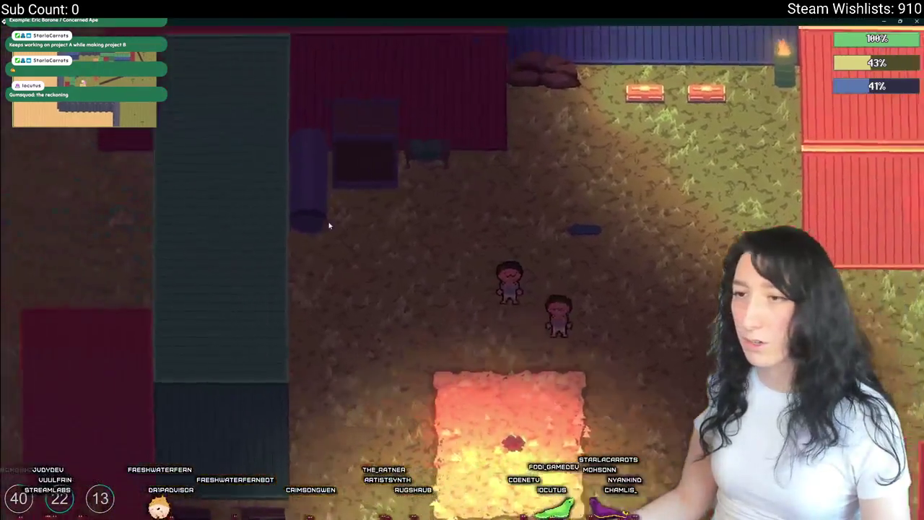
Step: Open character customisation and cycle the hairstyle to make the character bald
key(Tab)
key(c)
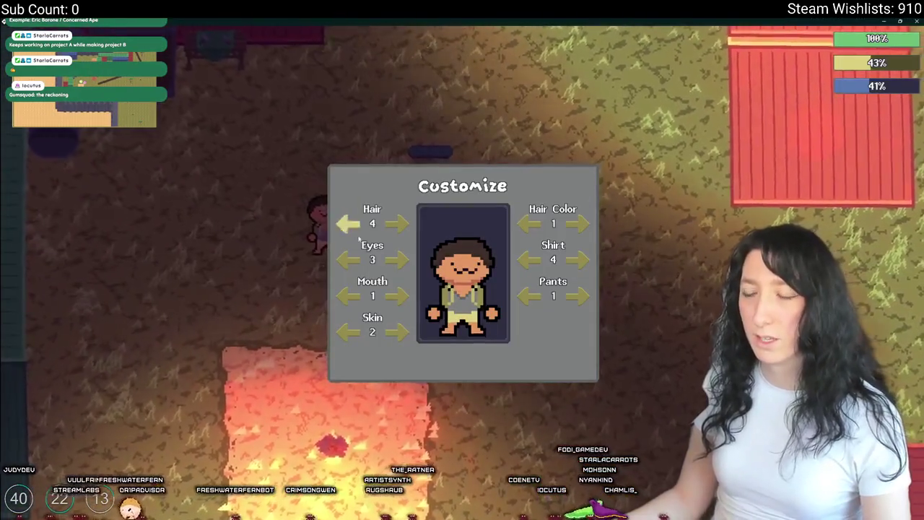
click(395, 224)
click(348, 224)
click(348, 224)
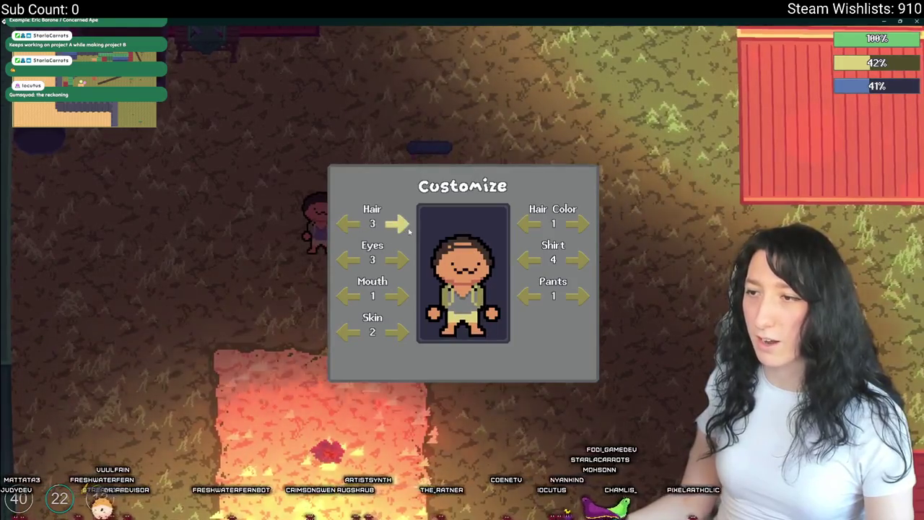
click(348, 224)
Step: Set Shirt 1, Pants 2 and Mouth 2, then close customisation
click(575, 260)
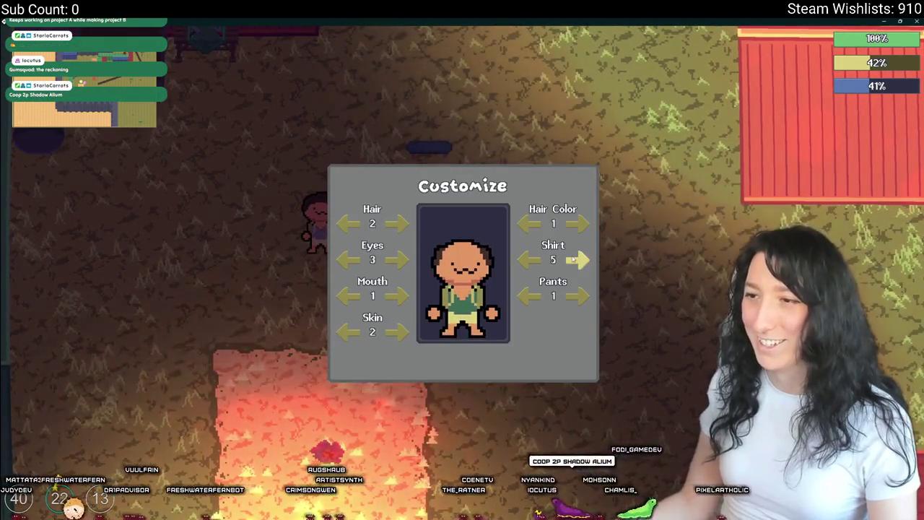
click(575, 260)
click(575, 260)
click(575, 260)
click(575, 296)
click(575, 296)
click(529, 296)
click(399, 297)
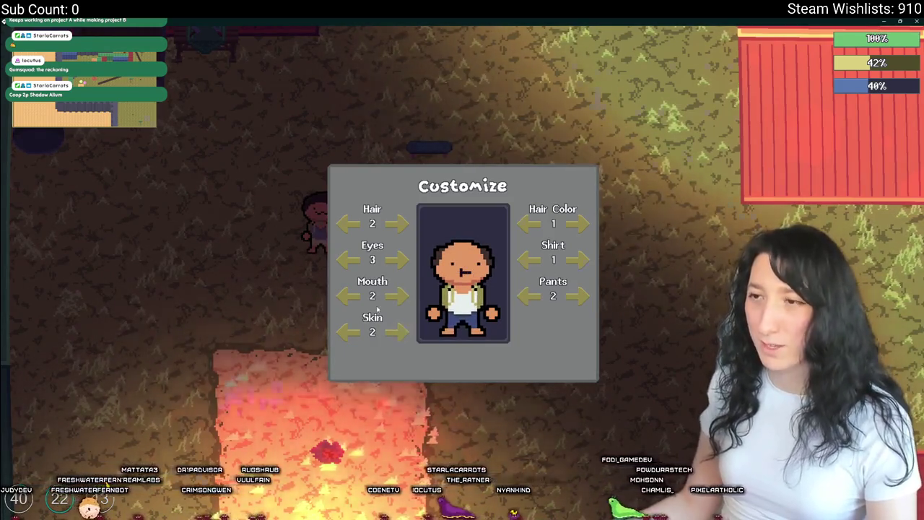
key(Escape)
Step: Walk down-left into the fire square and set the spawn point there
key(s)
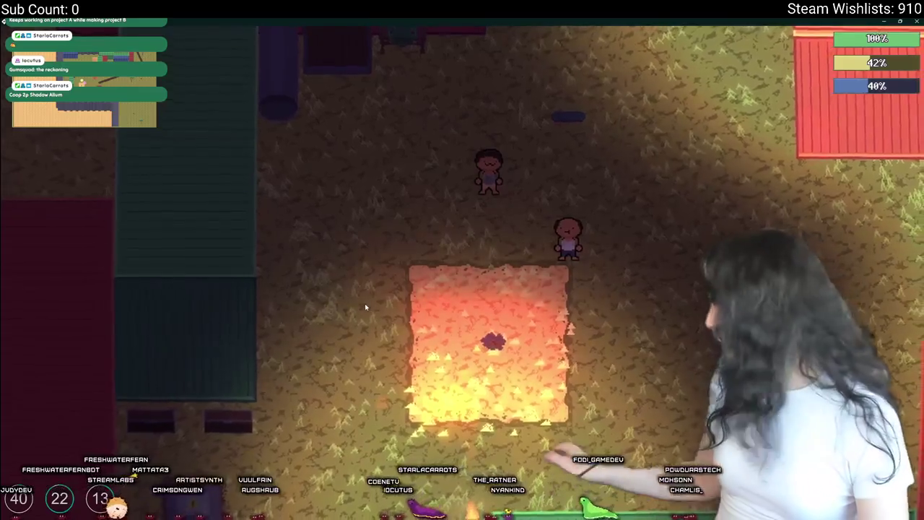
key(s)
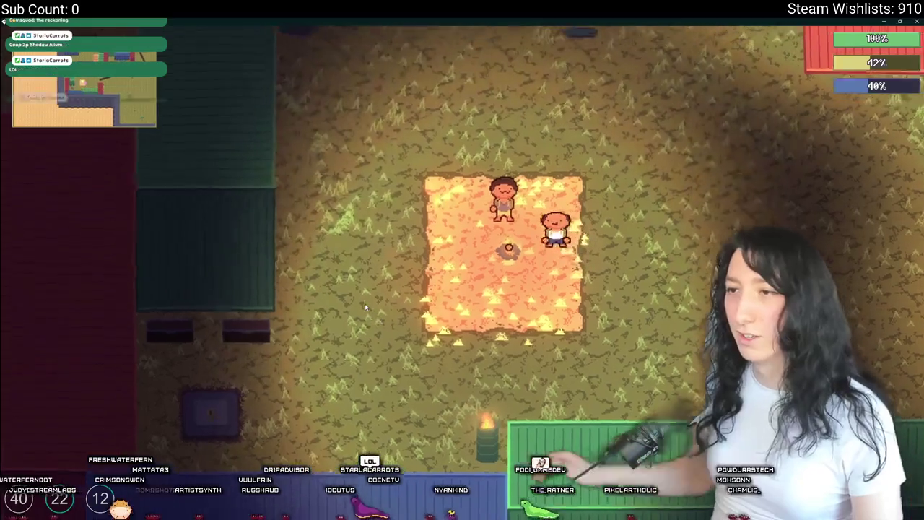
key(e)
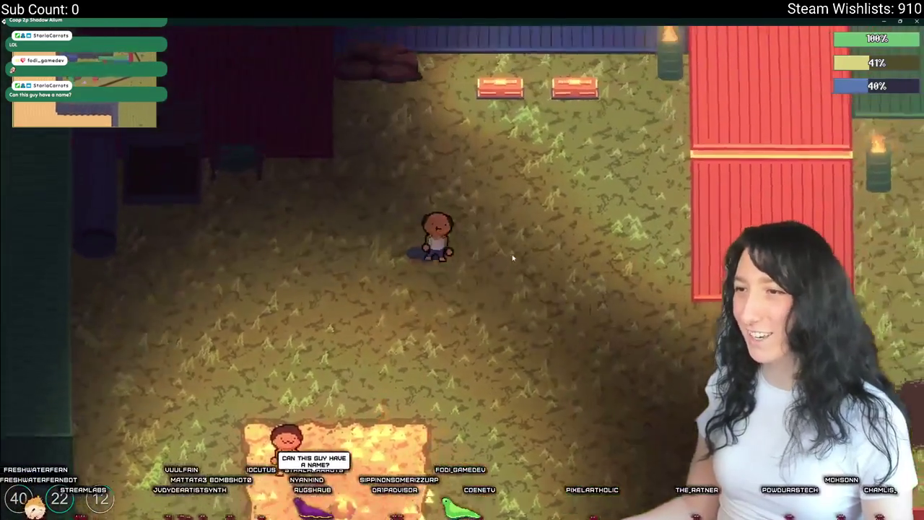
Step: Take purple gum and other items from a chest, then drink an item to refill thirst
key(e)
key(Escape)
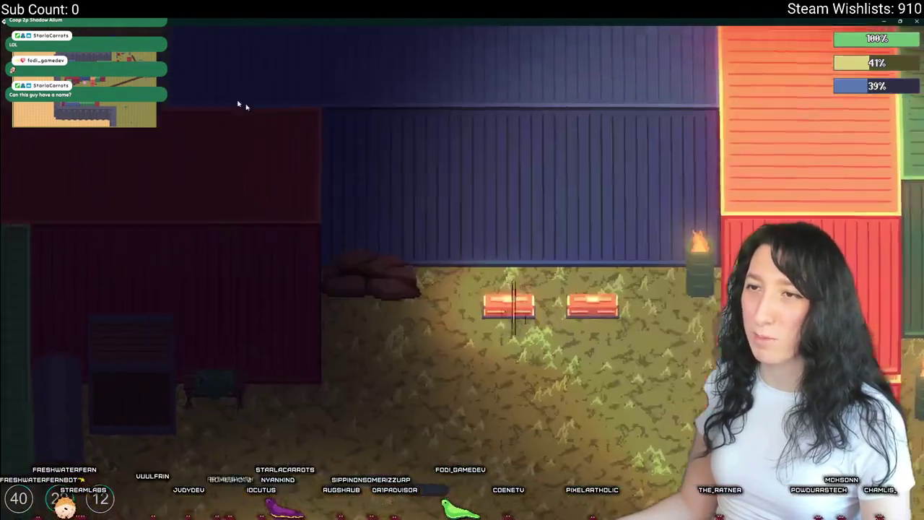
key(e)
click(202, 93)
click(341, 93)
key(Escape)
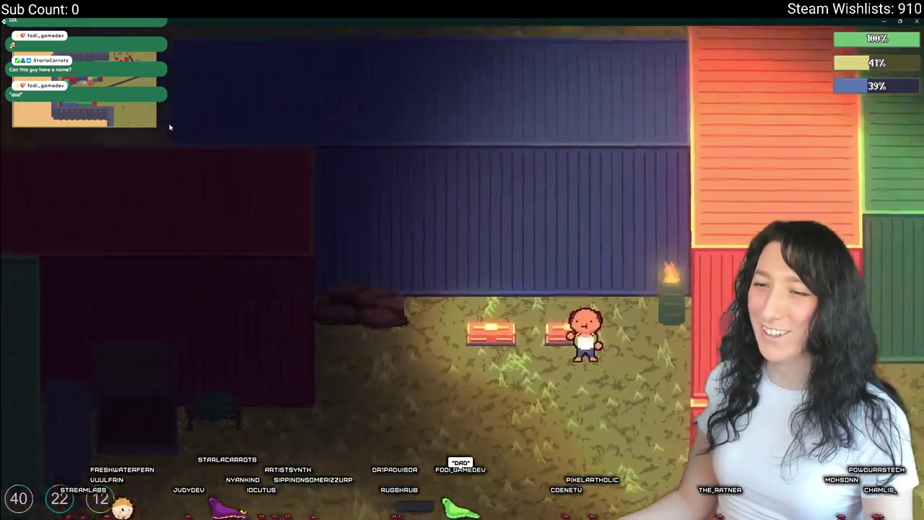
key(tab)
right_click(289, 311)
Step: Close the inventory, check the chest once more, and walk down-left through the yard
key(Escape)
key(e)
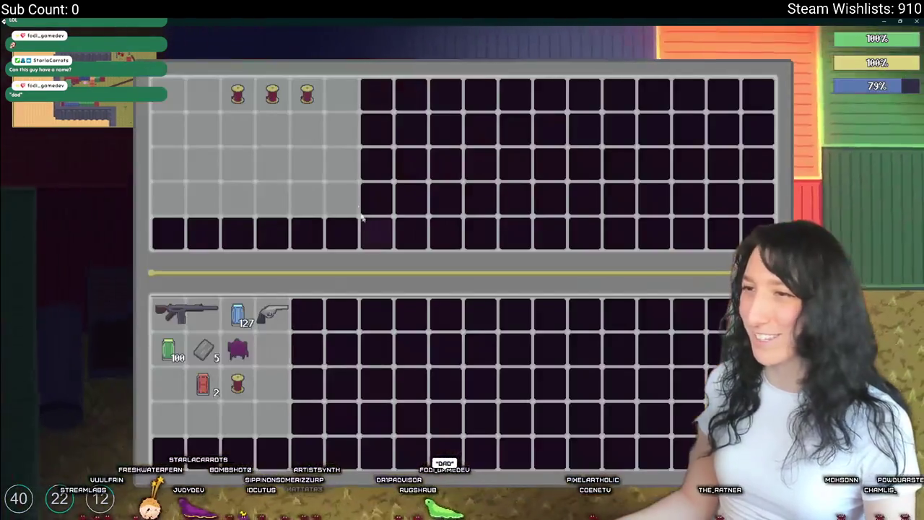
key(Escape)
key(a)
Step: Try purple gum and metal scrap in the crafting slots, then take them back out
key(e)
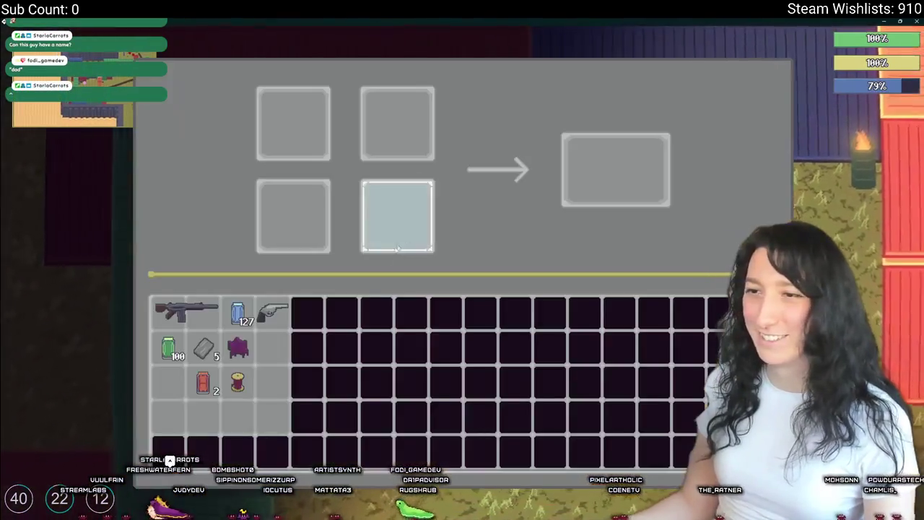
click(237, 349)
click(203, 349)
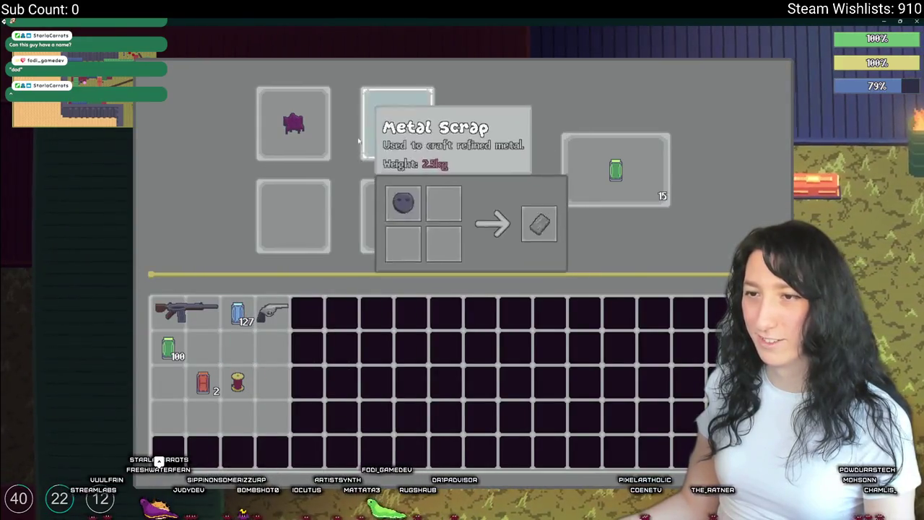
mouse_move(398, 144)
mouse_down()
mouse_move(293, 215)
mouse_move(398, 215)
mouse_up()
click(294, 217)
click(398, 217)
click(398, 125)
click(293, 124)
key(Escape)
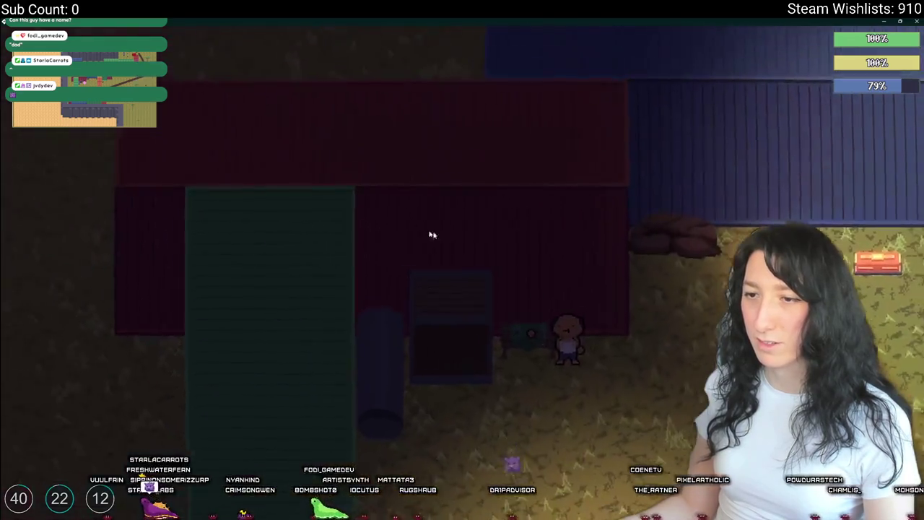
Step: Walk to the storage and deposit the purple gum, metal scrap, gum and thread spool
key(s)
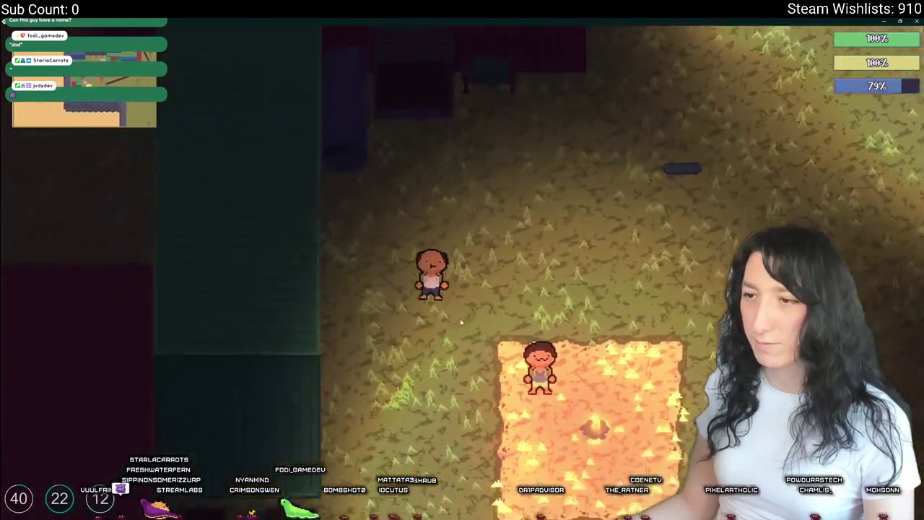
key(s)
key(a)
key(Tab)
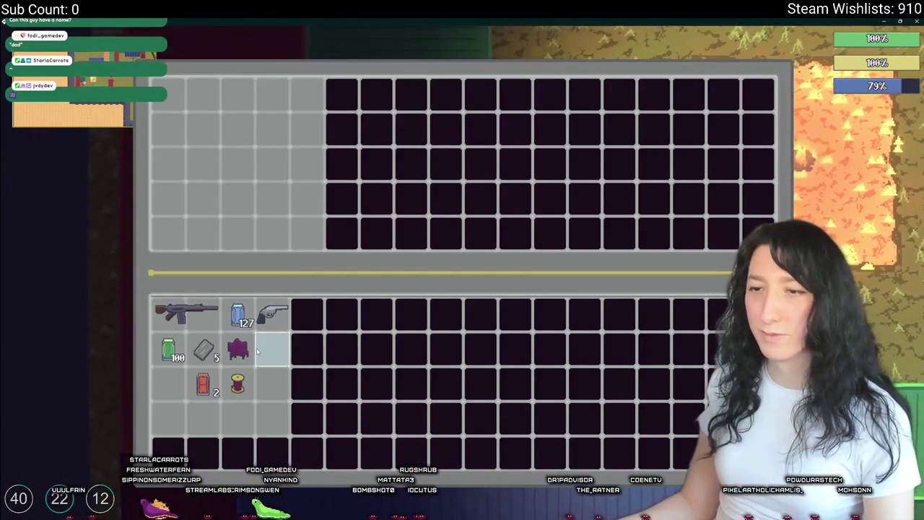
click(238, 349)
click(204, 348)
click(204, 385)
click(238, 385)
key(Tab)
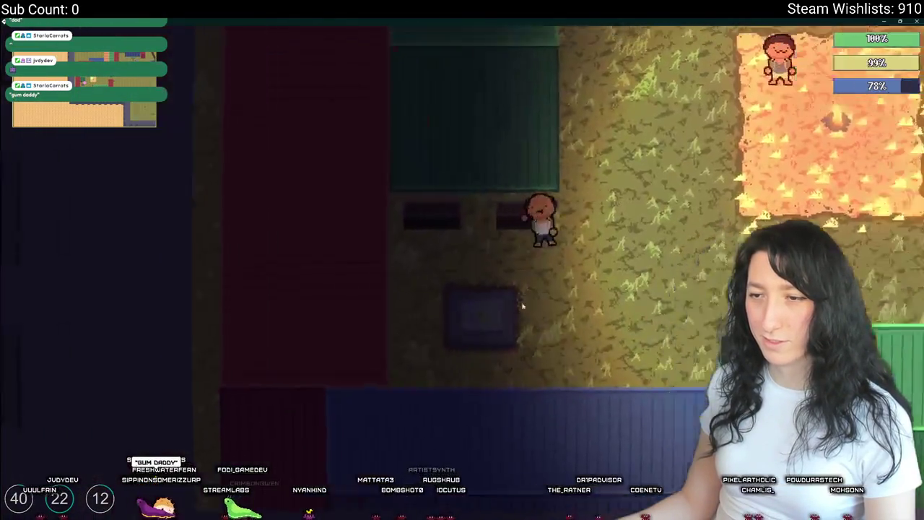
Step: Equip the rifle in the hand slot from the player inventory
key(w)
key(Tab)
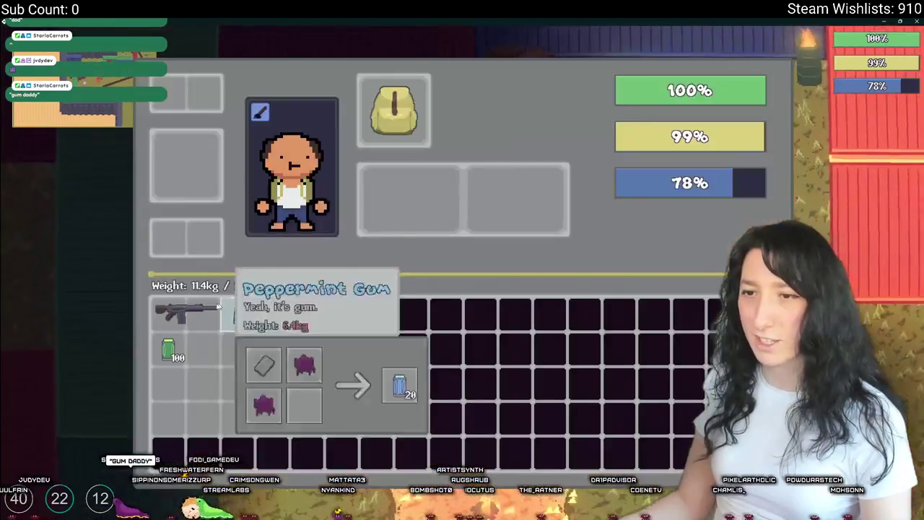
click(187, 312)
key(Tab)
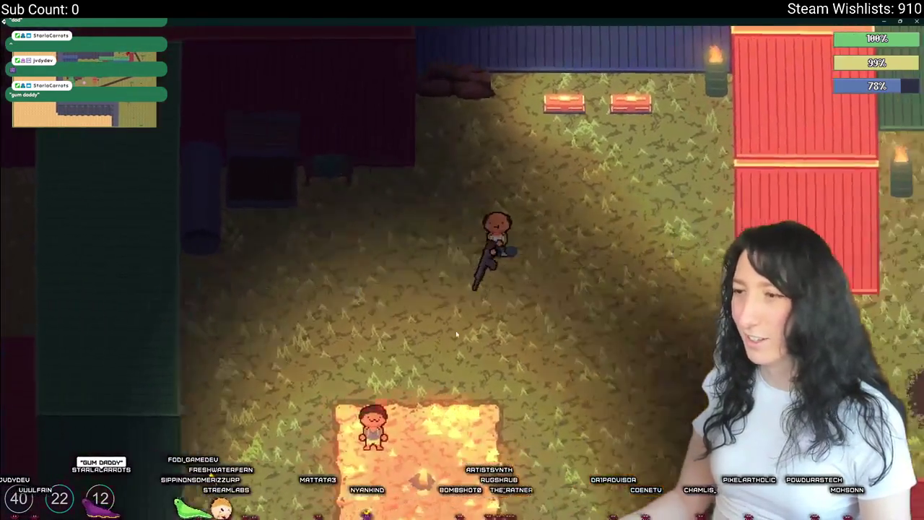
Step: Fire the rifle several times while running around the fire square
key(s)
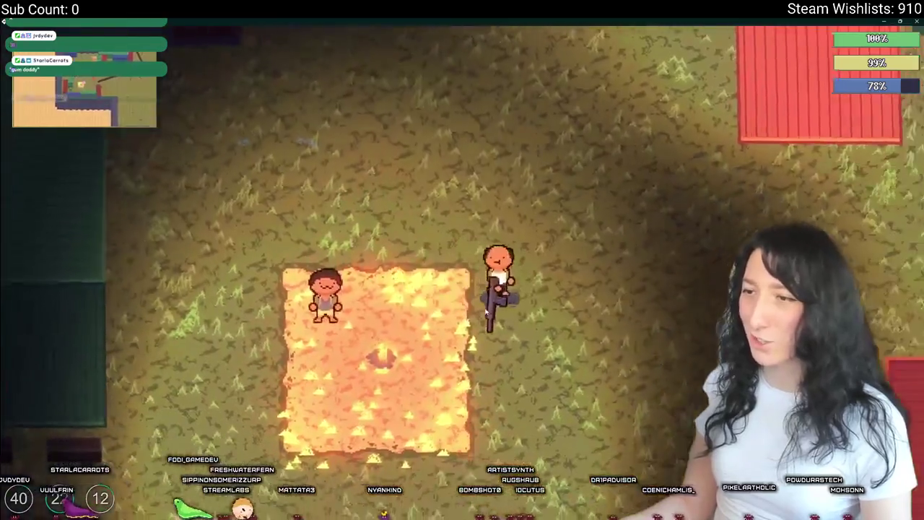
click(486, 310)
key(d)
click(486, 310)
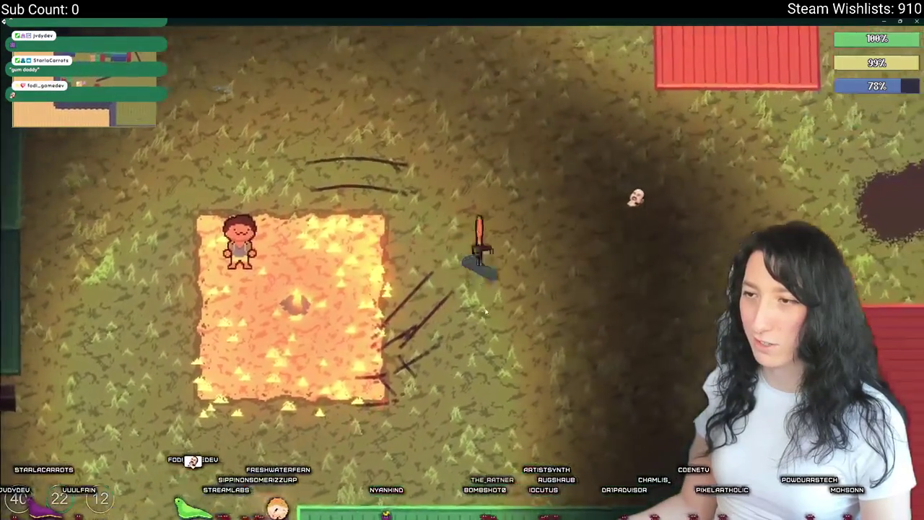
key(a)
key(w)
key(d)
click(486, 311)
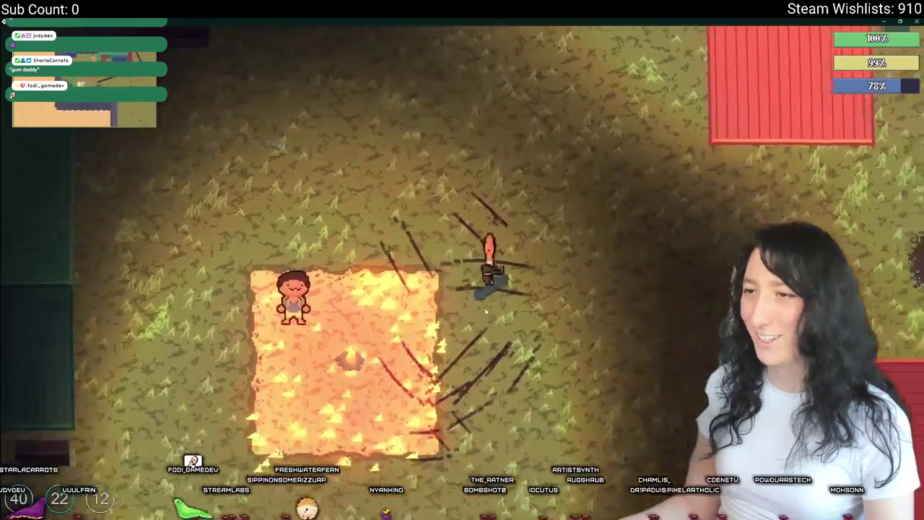
key(s)
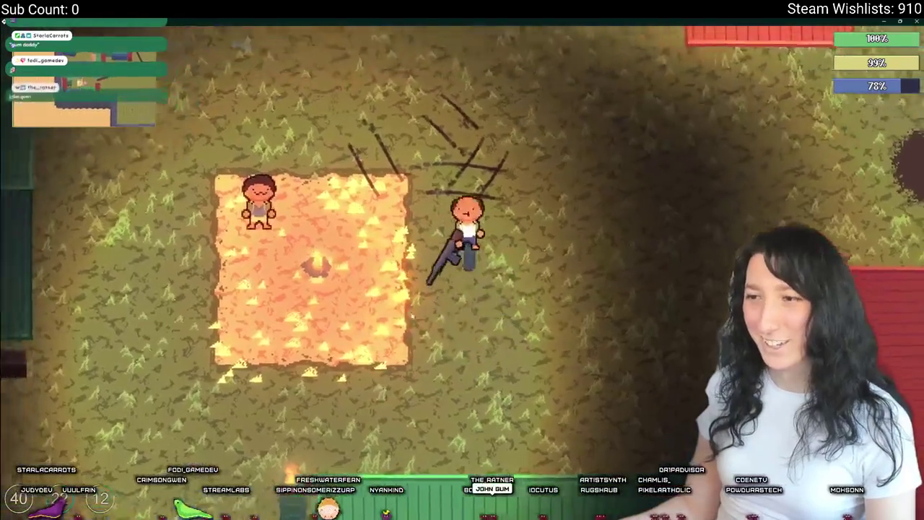
Step: Run up past the red containers and back down into the fire square
key(w)
key(d)
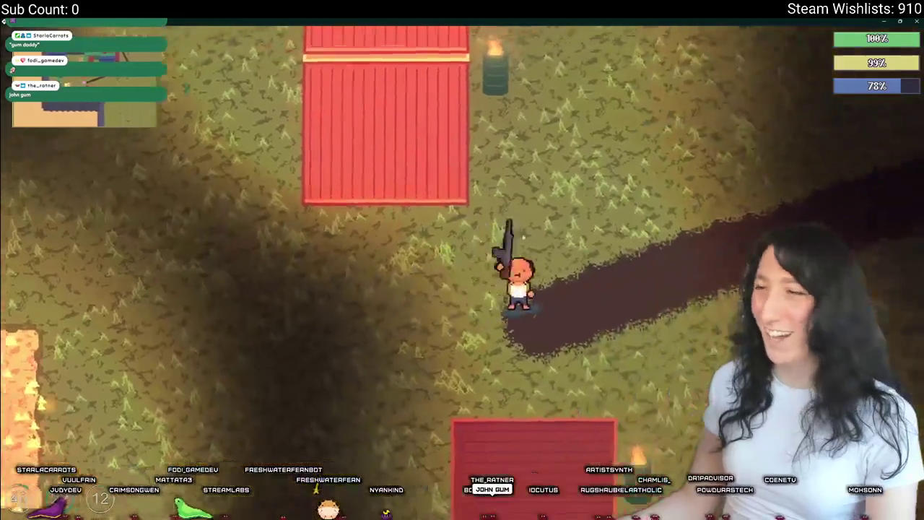
key(d)
key(w)
key(a)
key(s)
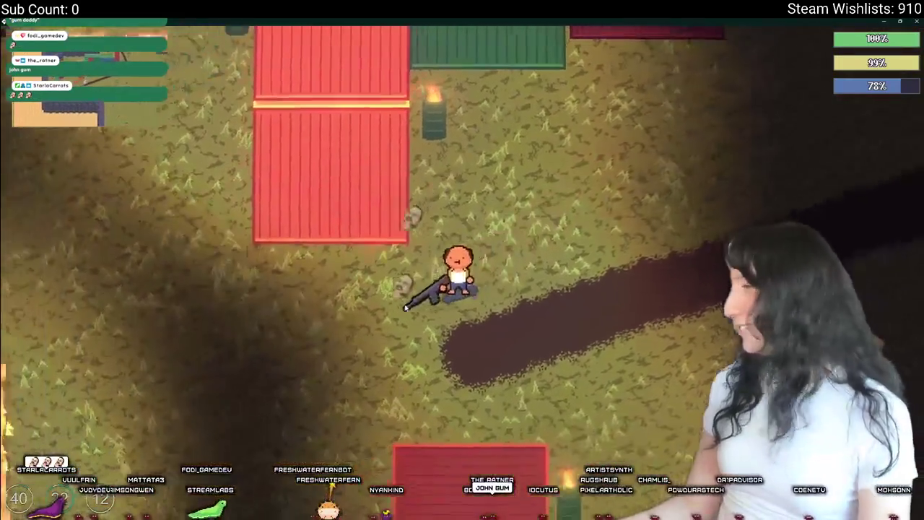
key(a)
Step: Get the downed player up, run left and right, and aim at the other player
key(s)
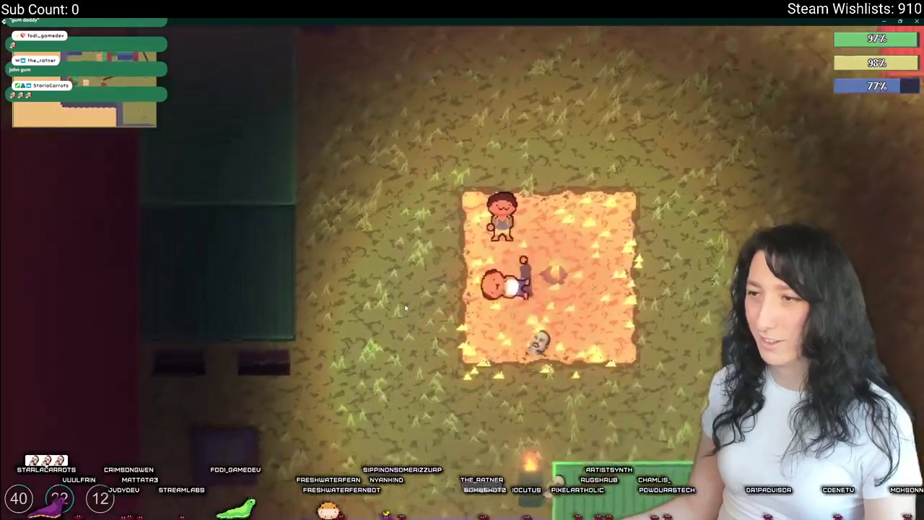
key(a)
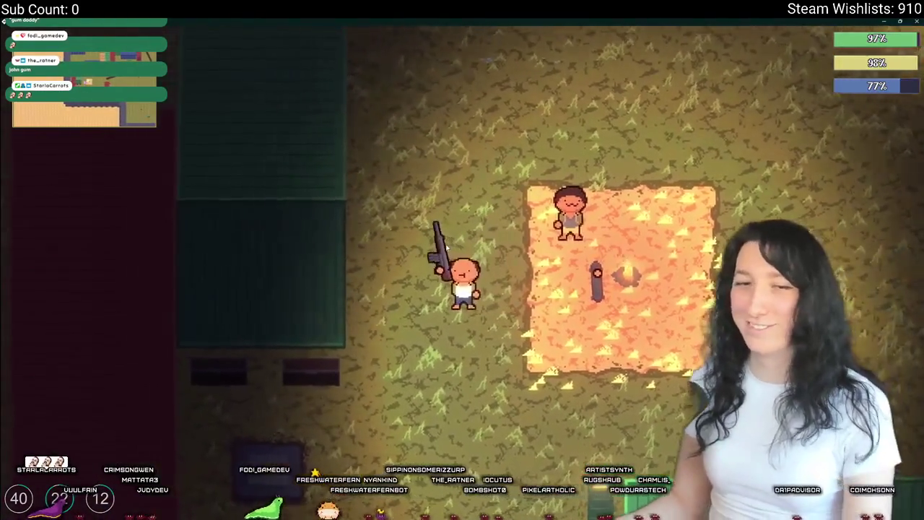
key(d)
key(a)
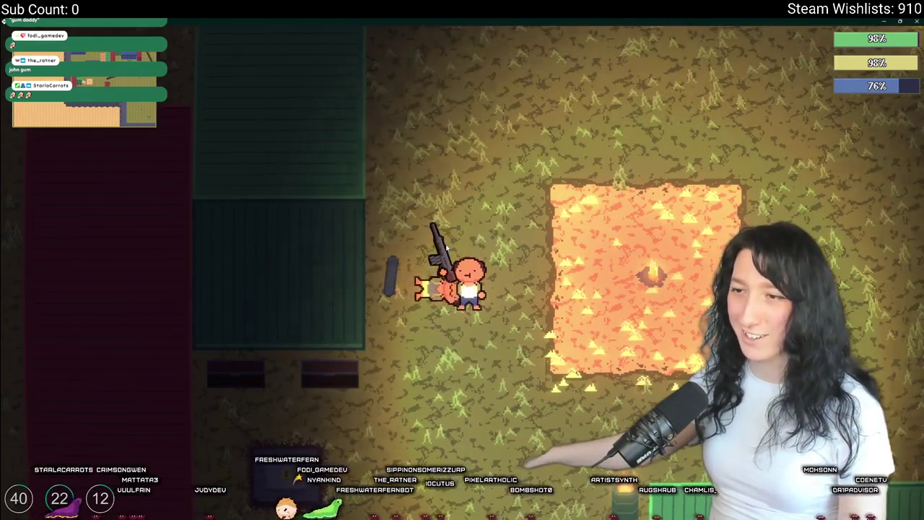
key(d)
key(a)
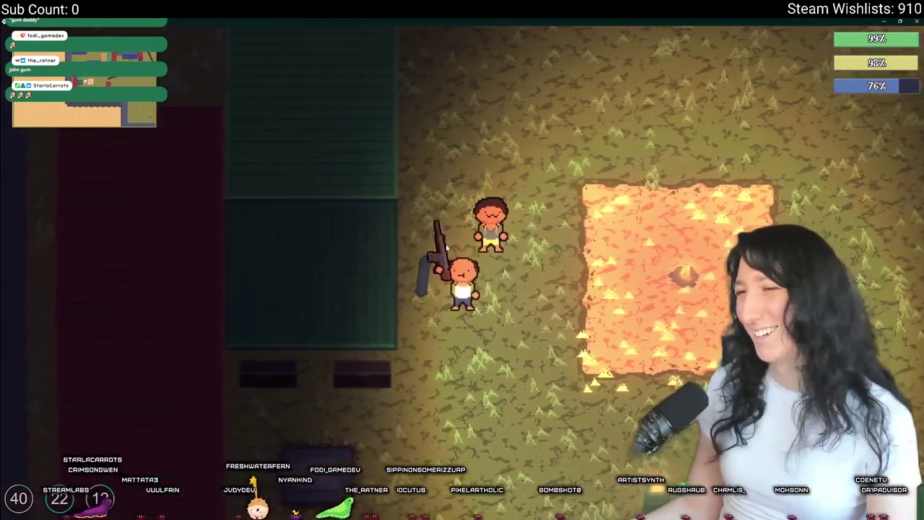
key(w)
key(a)
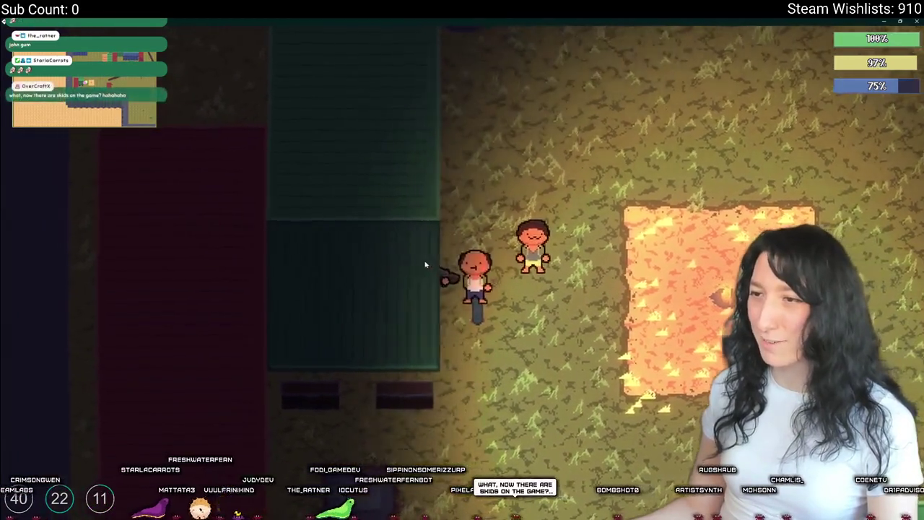
Step: Skate loops around the lit orange square beside the other player, briefly checking the inventory
key(d)
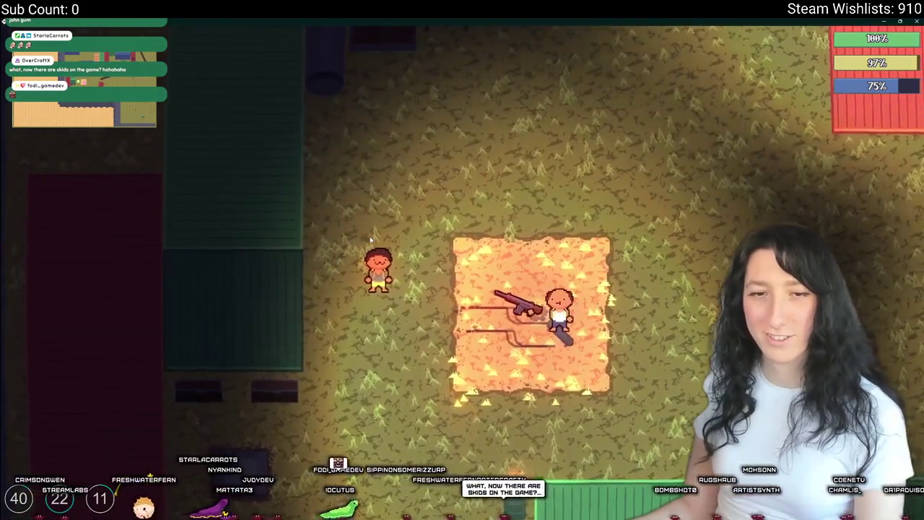
key(d)
key(w)
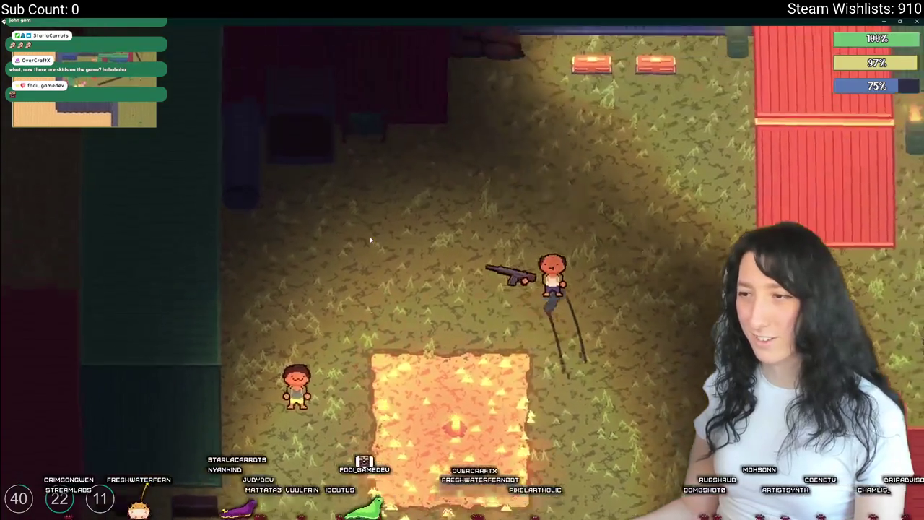
key(a)
key(s)
key(d)
key(w)
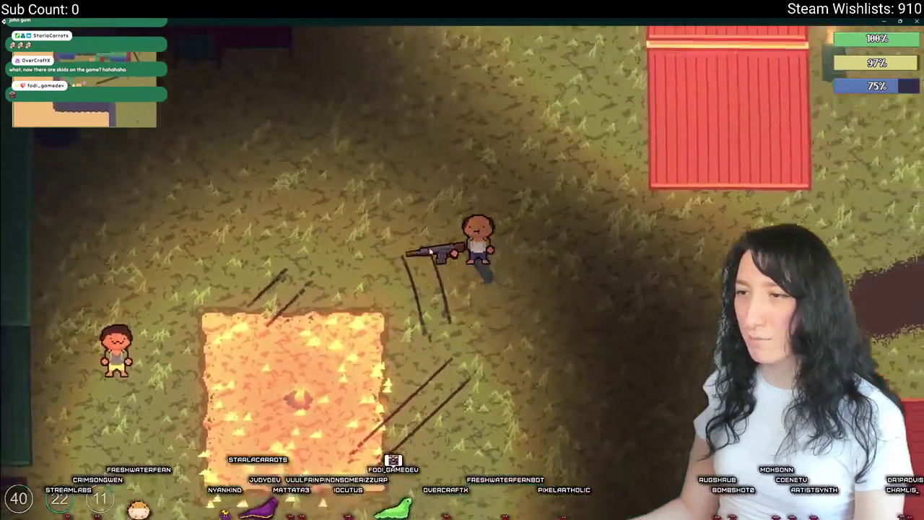
key(s)
key(a)
key(s)
key(d)
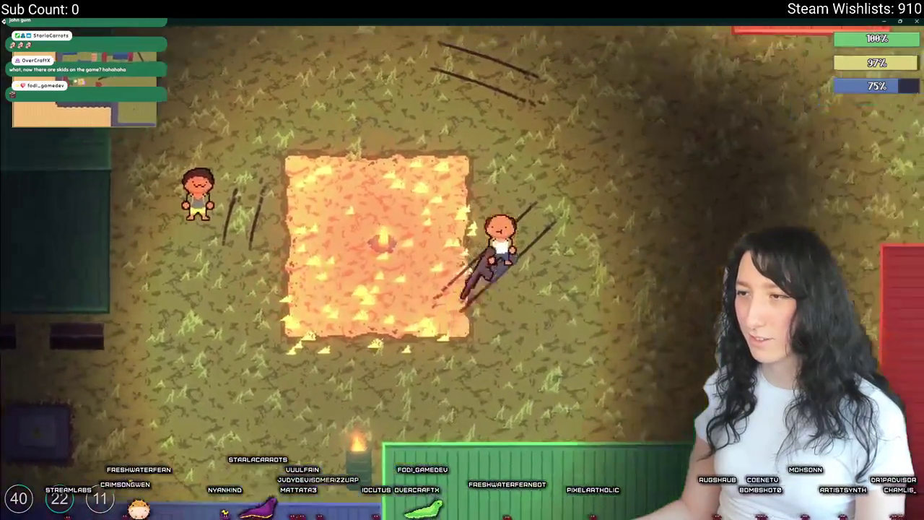
key(Tab)
key(Tab)
key(w)
key(d)
key(a)
key(s)
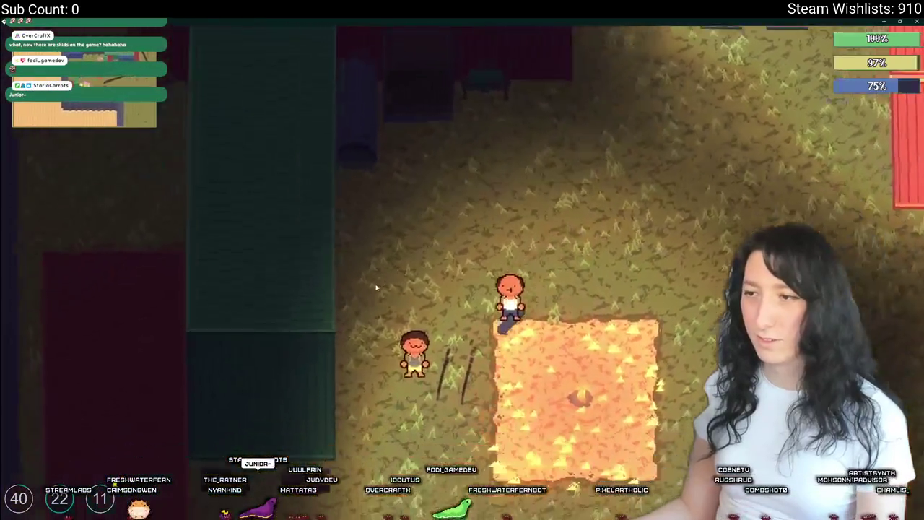
key(d)
key(w)
key(w)
key(a)
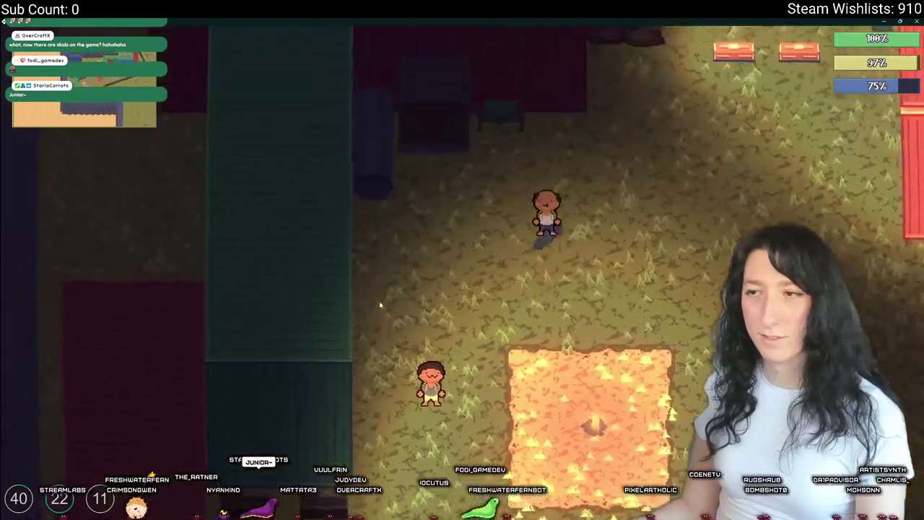
key(s)
key(a)
key(s)
key(d)
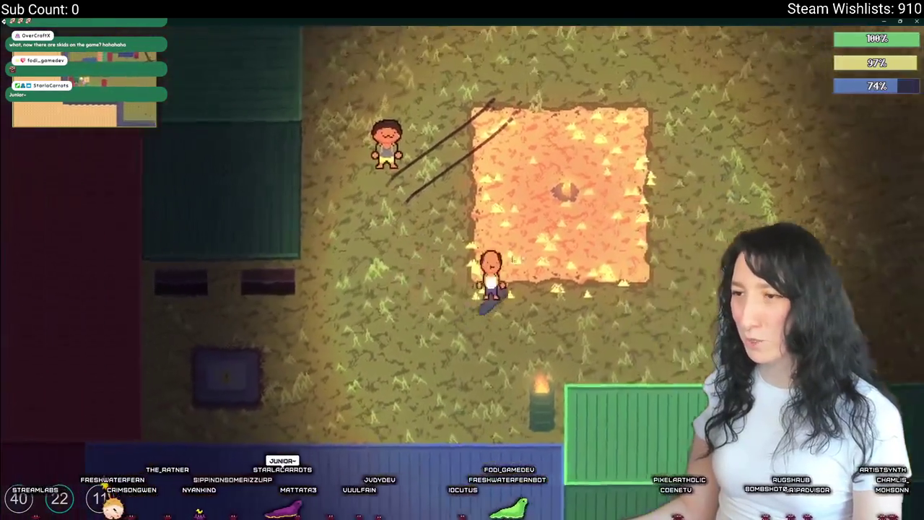
key(w)
key(s)
key(a)
key(w)
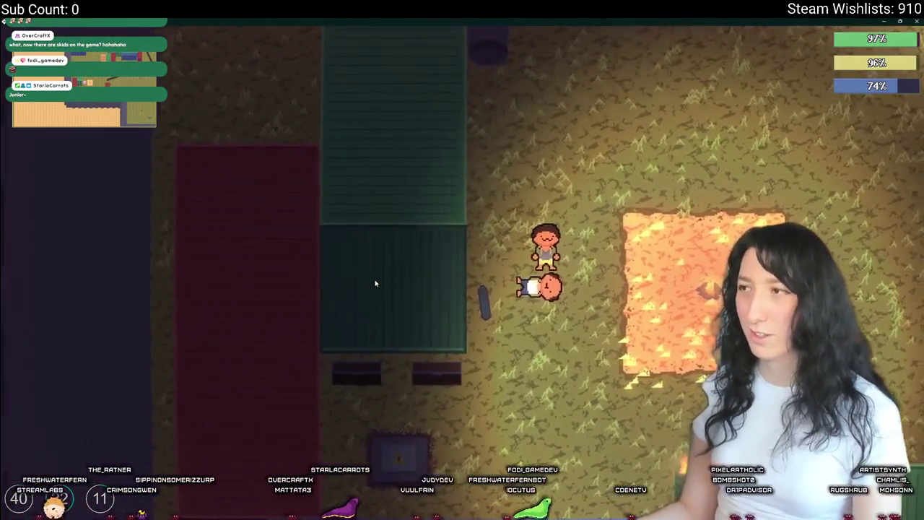
Step: Get back up, skate toward the red-roofed buildings, and show the rifle, revolver and ammo inventory
key(d)
key(w)
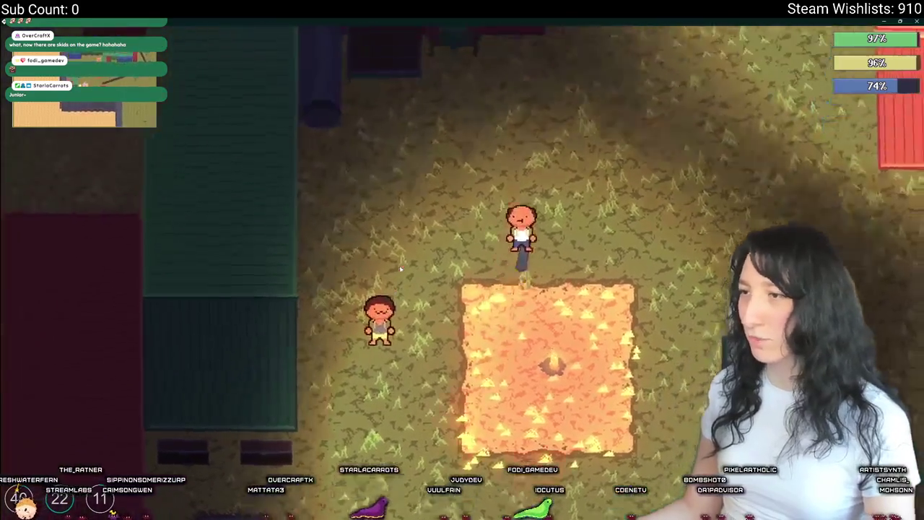
key(w)
key(d)
key(s)
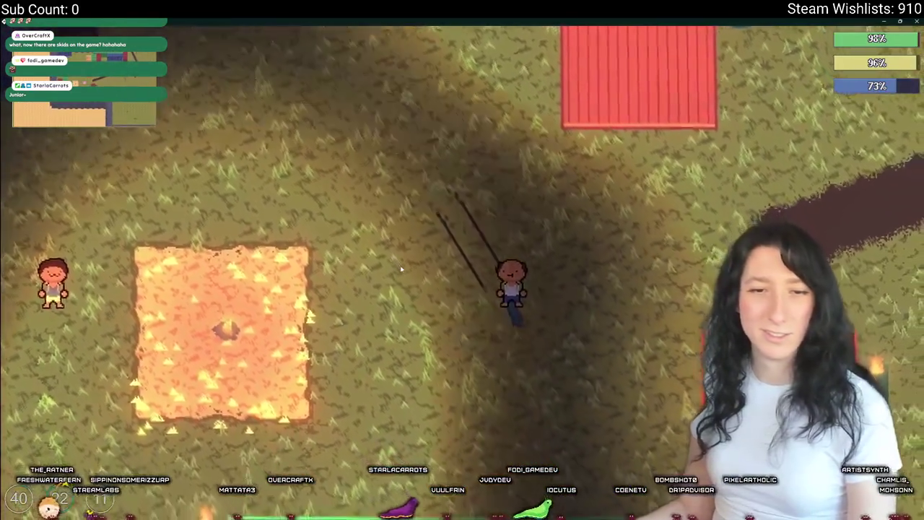
key(a)
key(w)
key(d)
key(s)
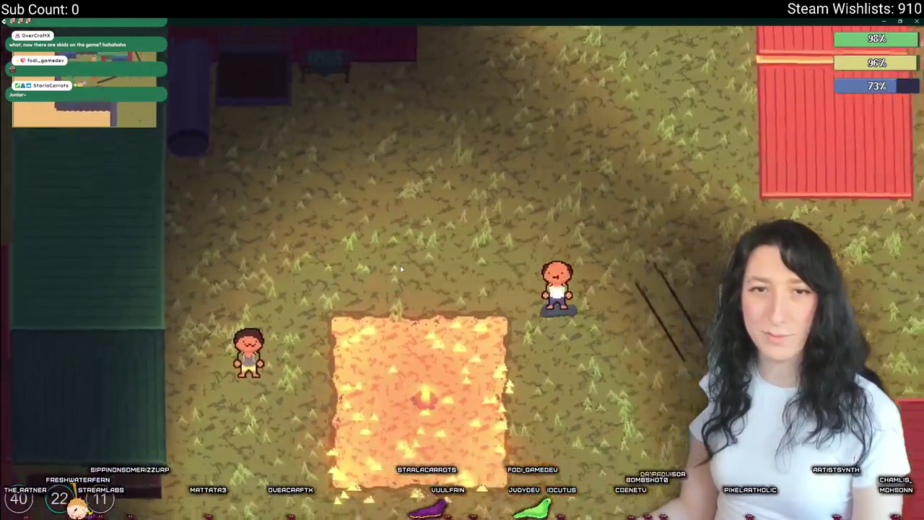
key(d)
key(w)
key(Tab)
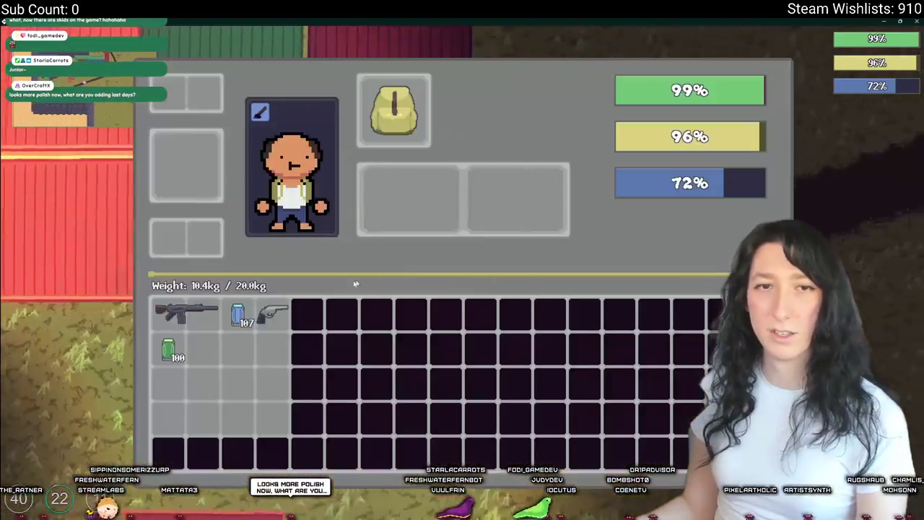
Step: Close the inventory and skate right and down the dark path toward the green building
key(Tab)
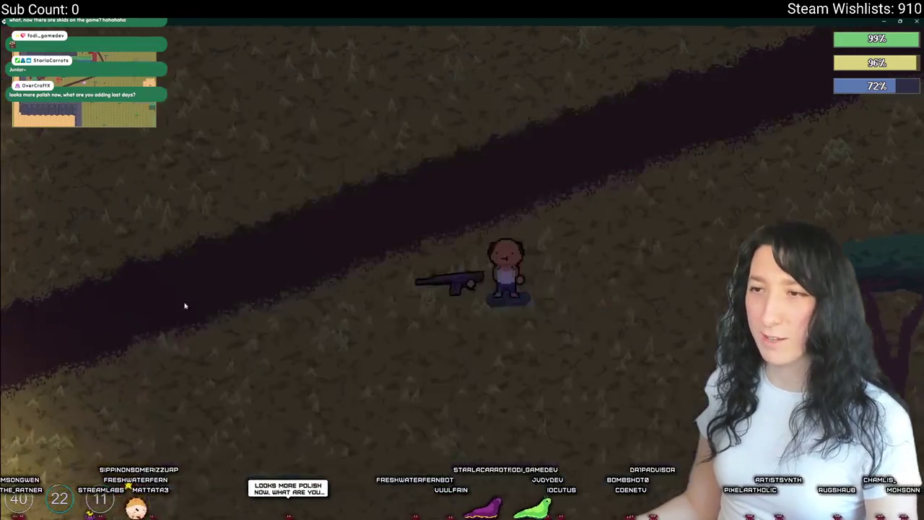
key(w)
key(d)
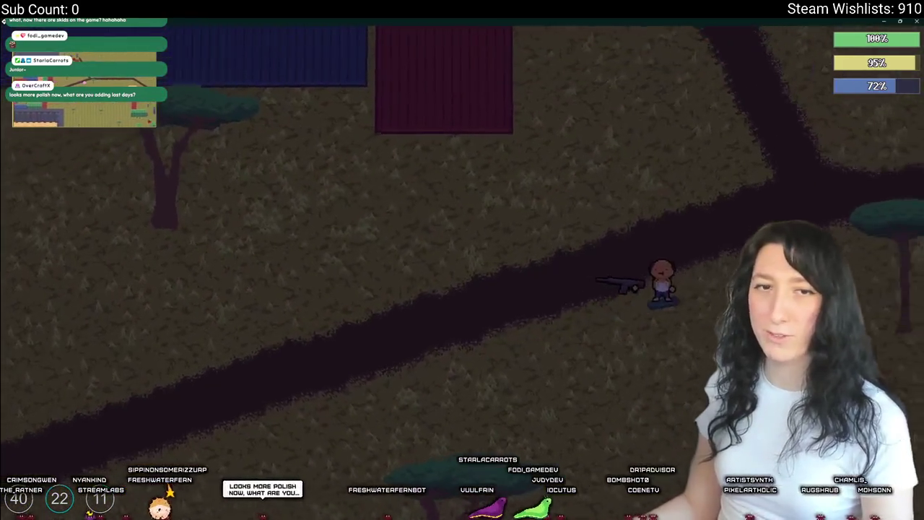
key(d)
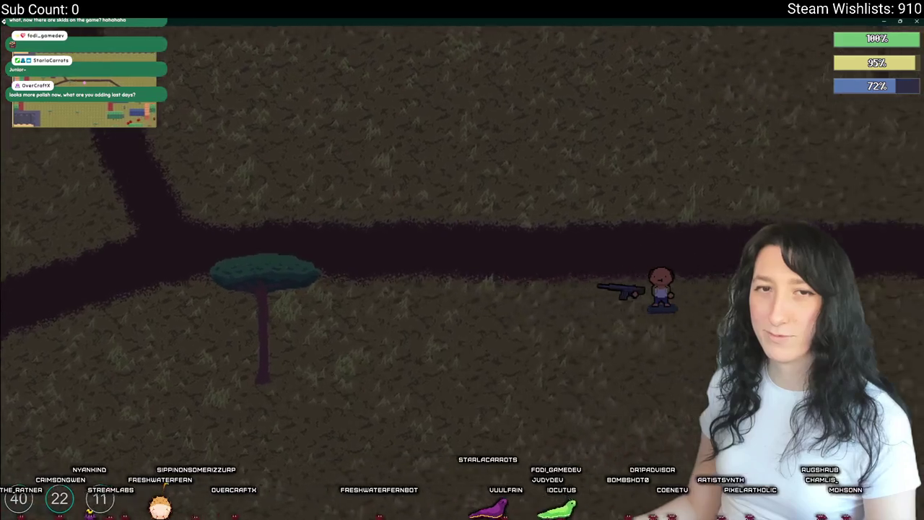
key(d)
key(s)
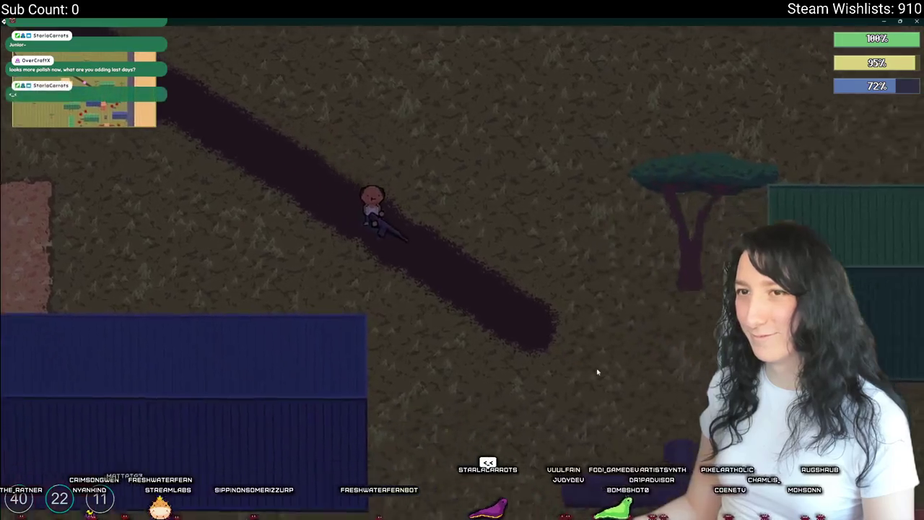
key(d)
key(s)
key(d)
key(s)
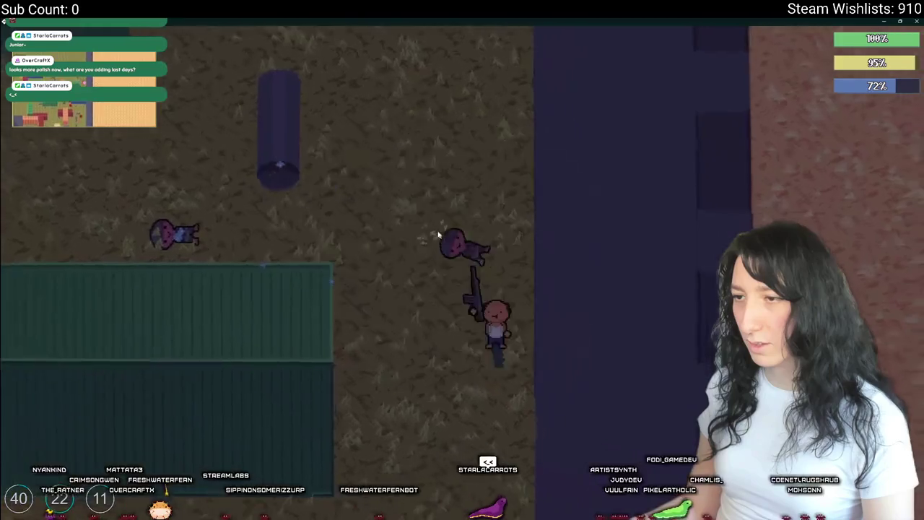
Step: Skate up toward the tree and back left toward the zombies in the container yard
key(s)
key(w)
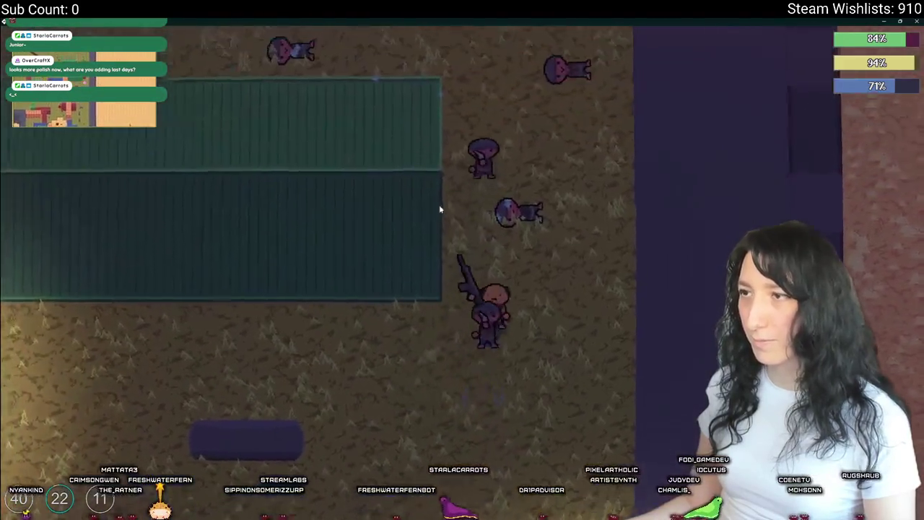
key(w)
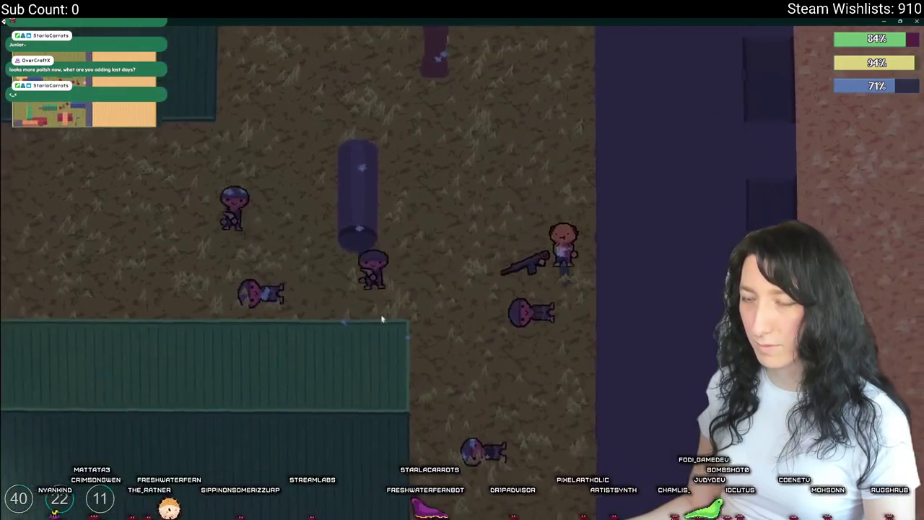
key(a)
key(w)
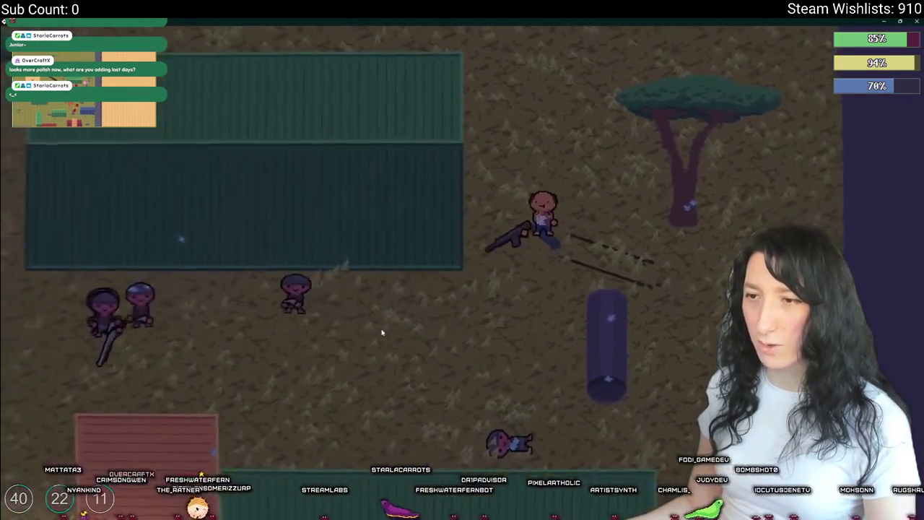
key(w)
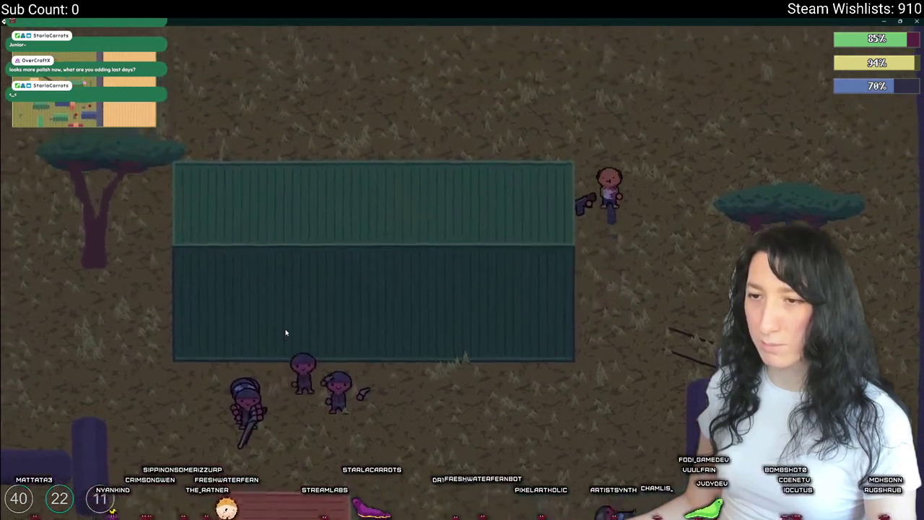
key(a)
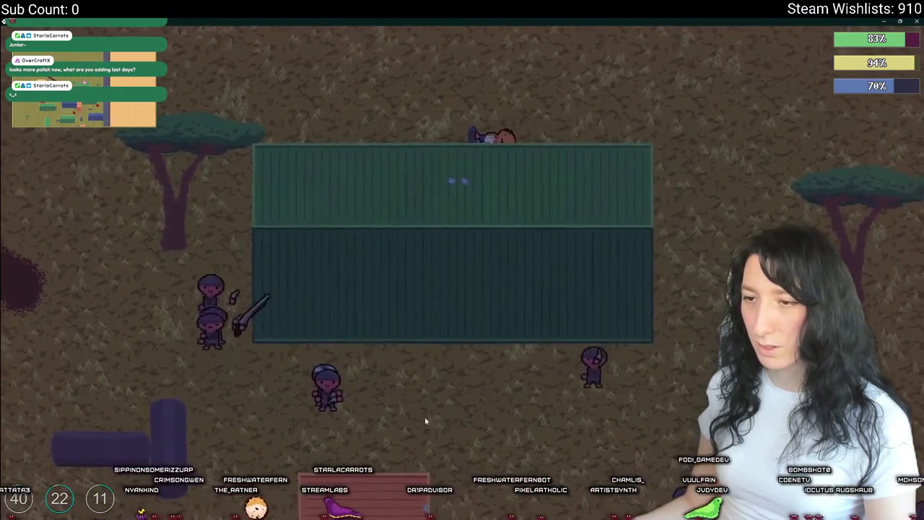
key(w)
key(d)
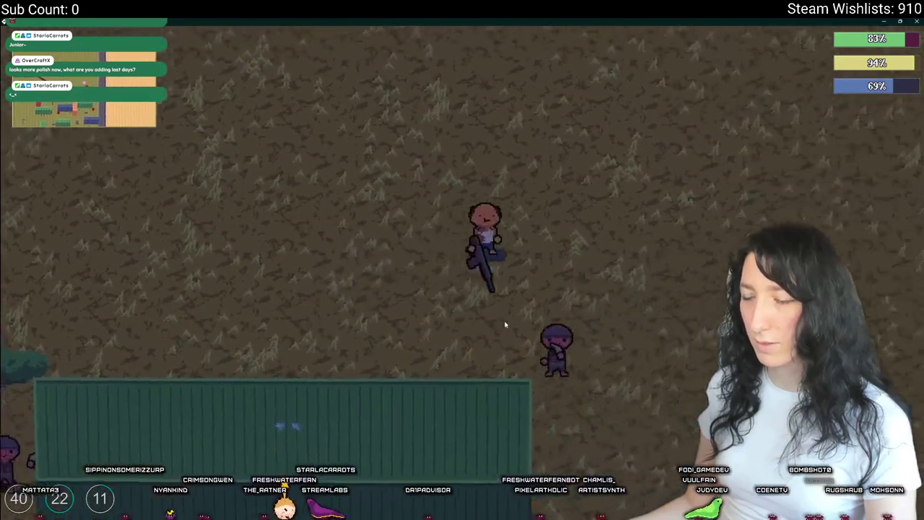
key(s)
key(d)
key(a)
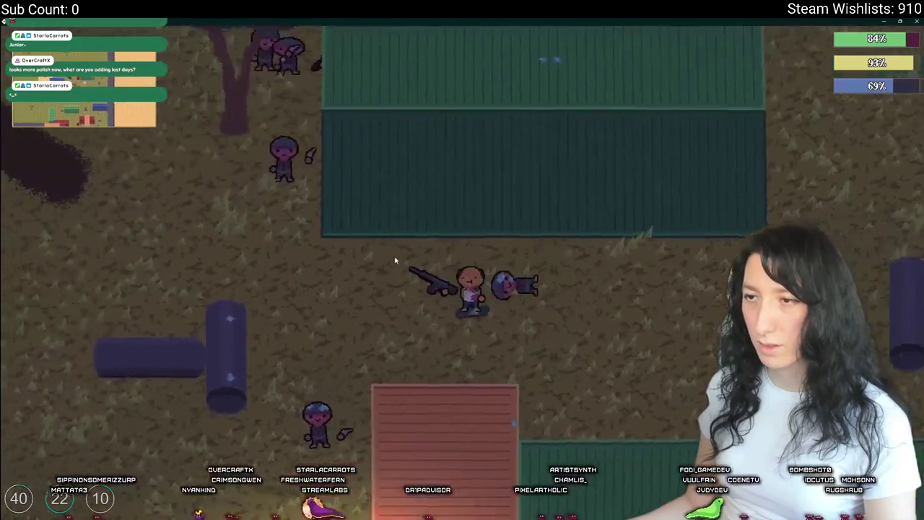
key(a)
key(s)
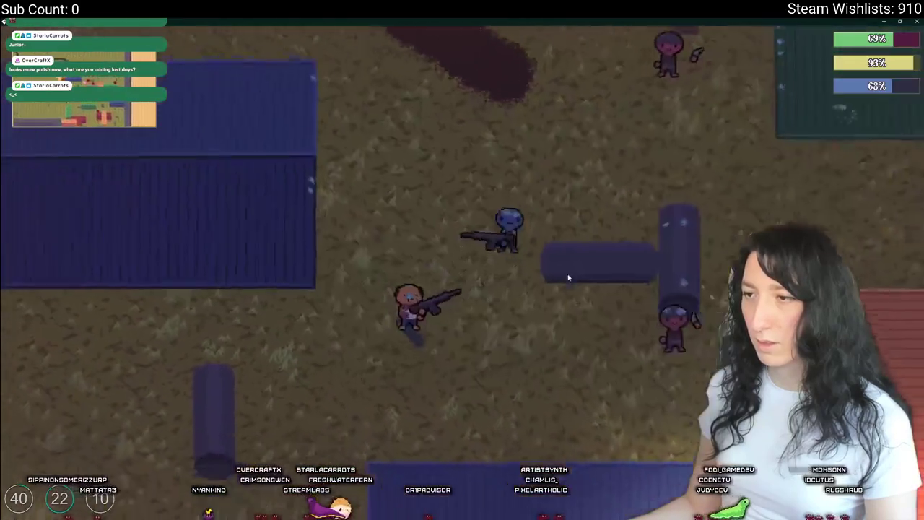
key(d)
key(d)
key(w)
Step: Dodge zombies around the green containers, then skate up-left past the tree into open grassland
key(s)
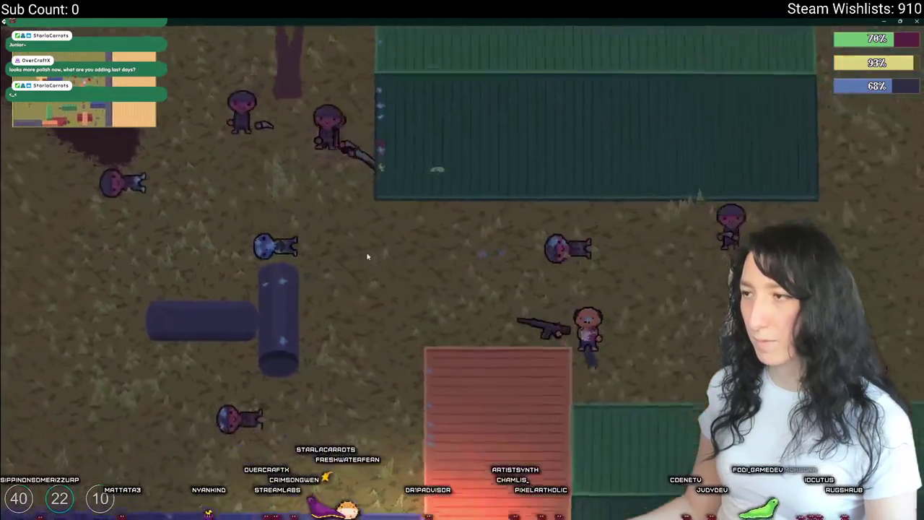
key(d)
key(w)
key(s)
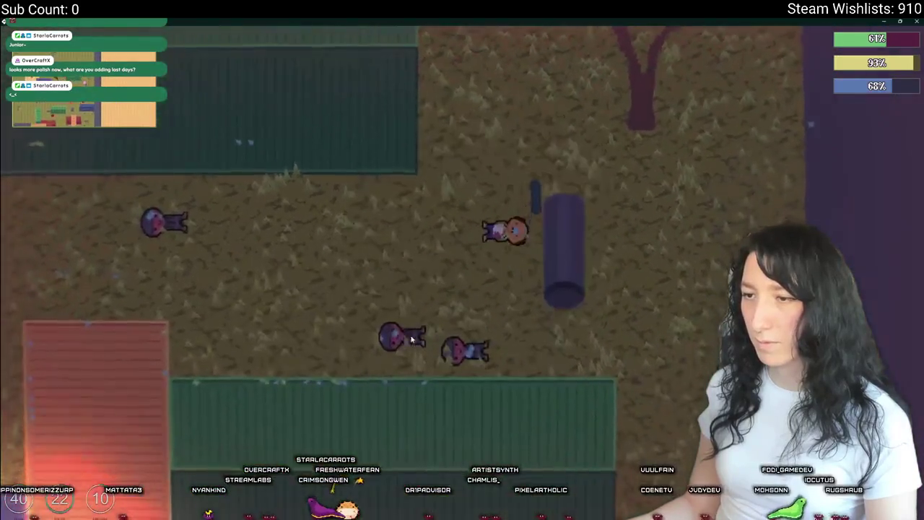
key(w)
key(d)
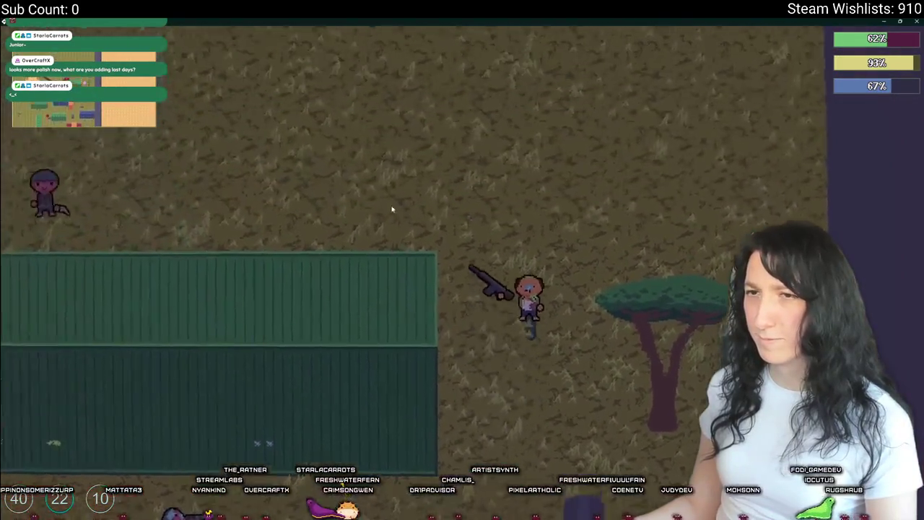
key(a)
key(d)
key(s)
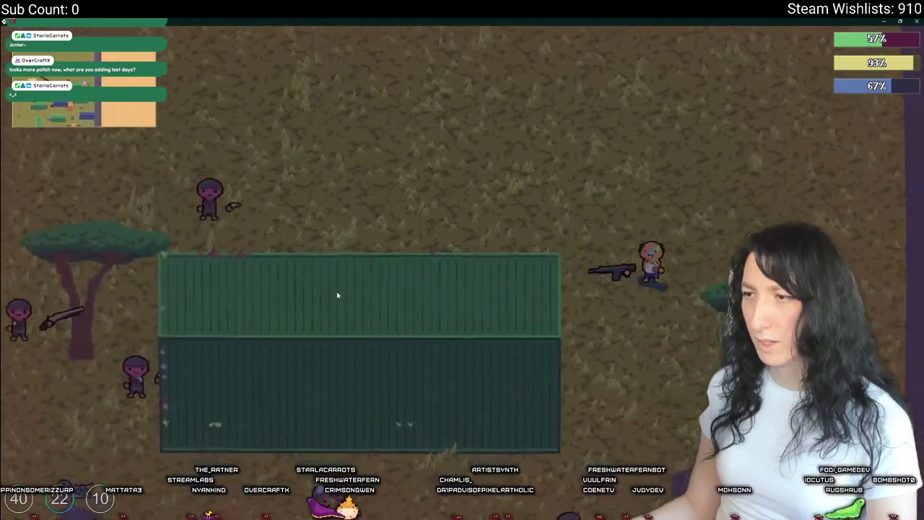
key(w)
key(d)
key(s)
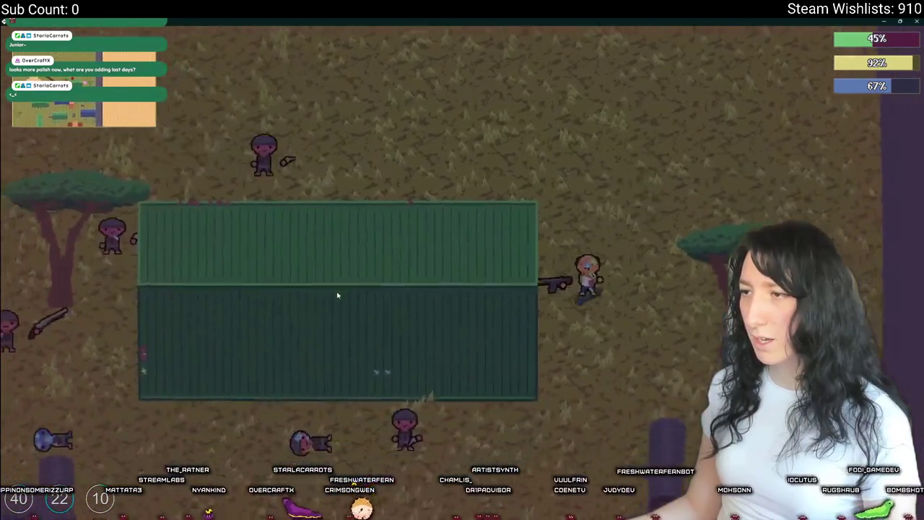
key(a)
key(d)
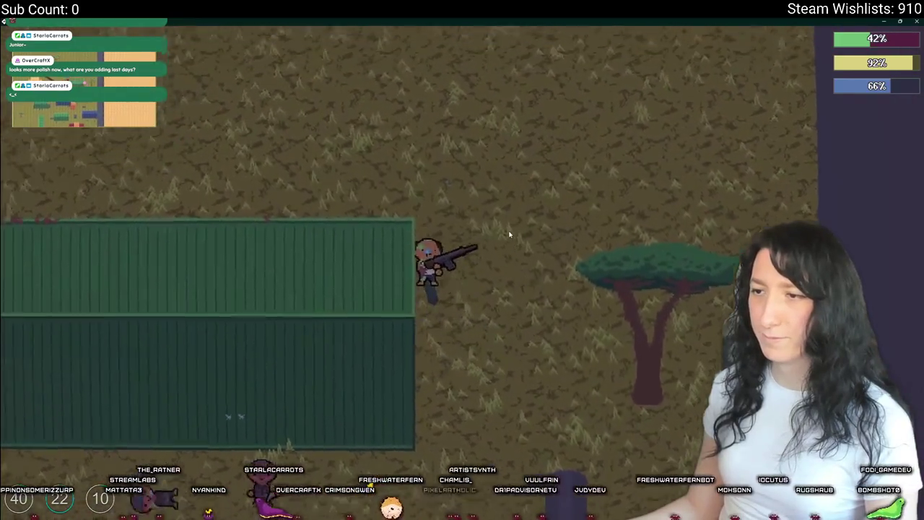
key(w)
key(a)
key(a)
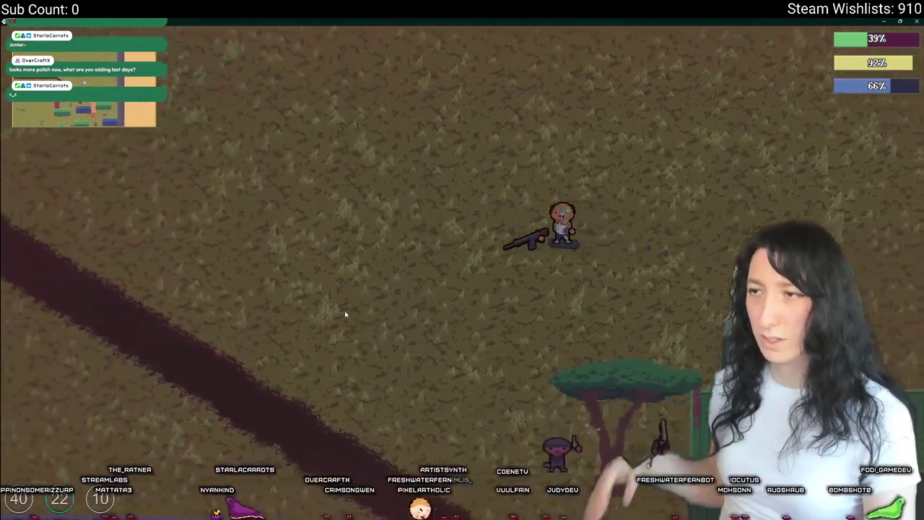
Step: Skate left along the dirt paths past the tree toward the red containers
key(s)
key(a)
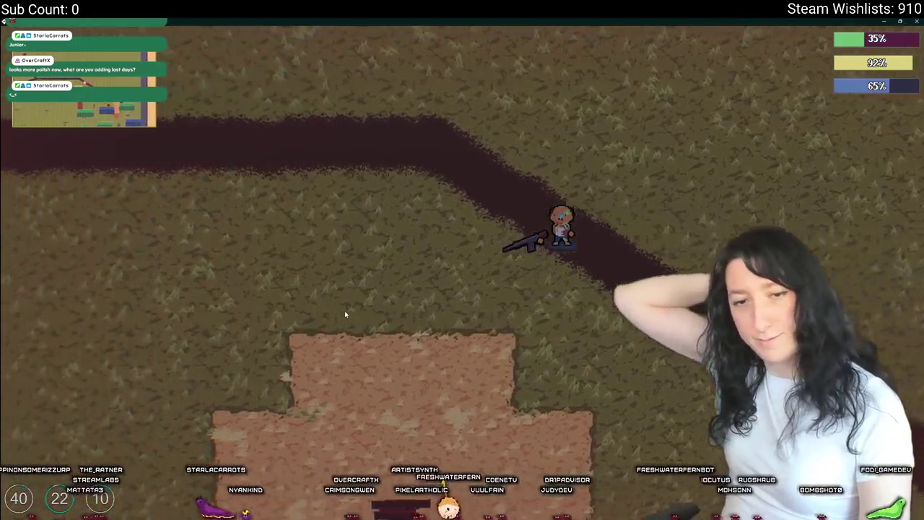
key(a)
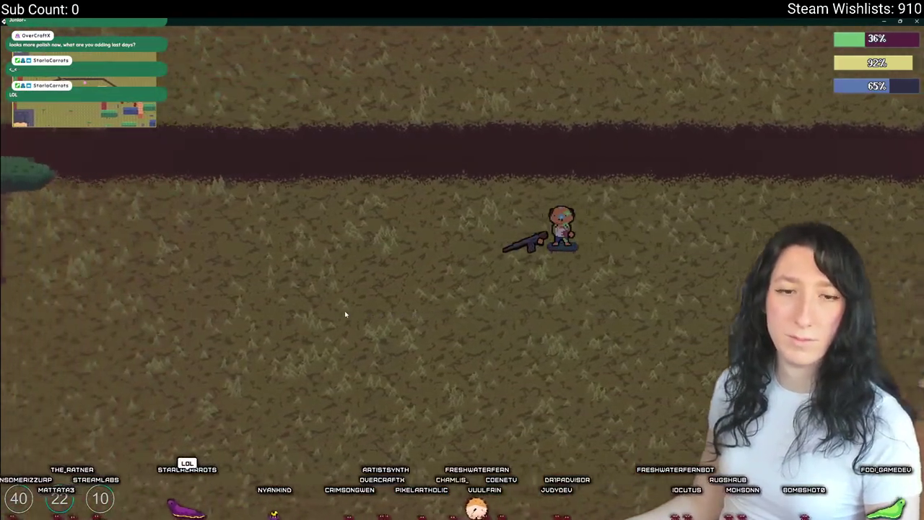
key(a)
key(w)
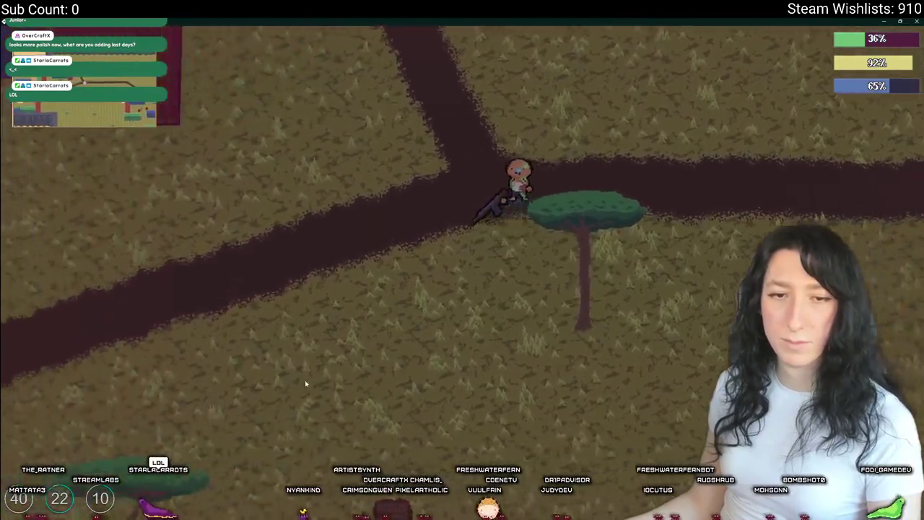
key(w)
key(a)
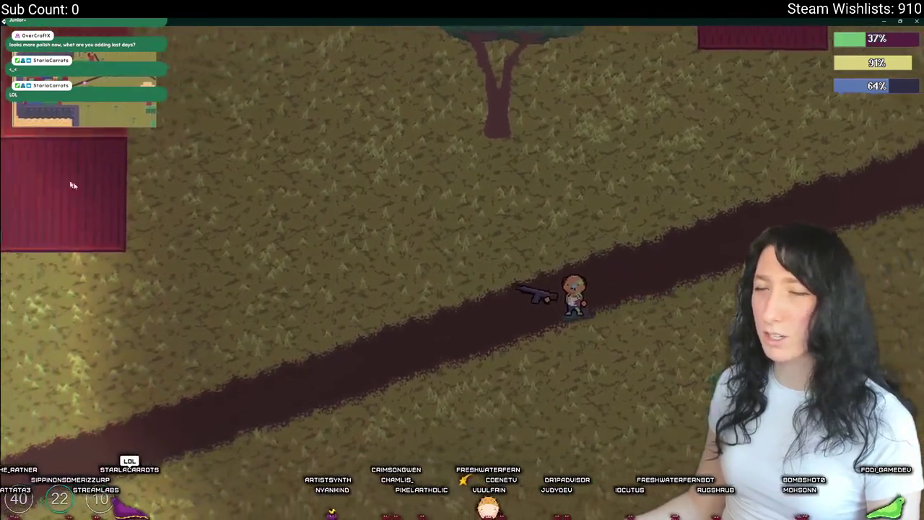
Step: Continue down-left past the fire patch into the container yard beside the crate, then pause
key(a)
key(s)
key(a)
key(s)
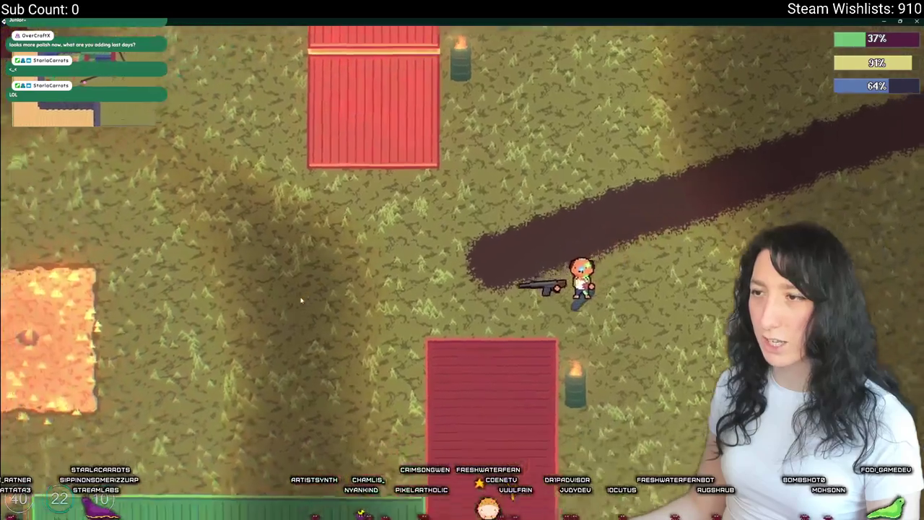
key(a)
key(s)
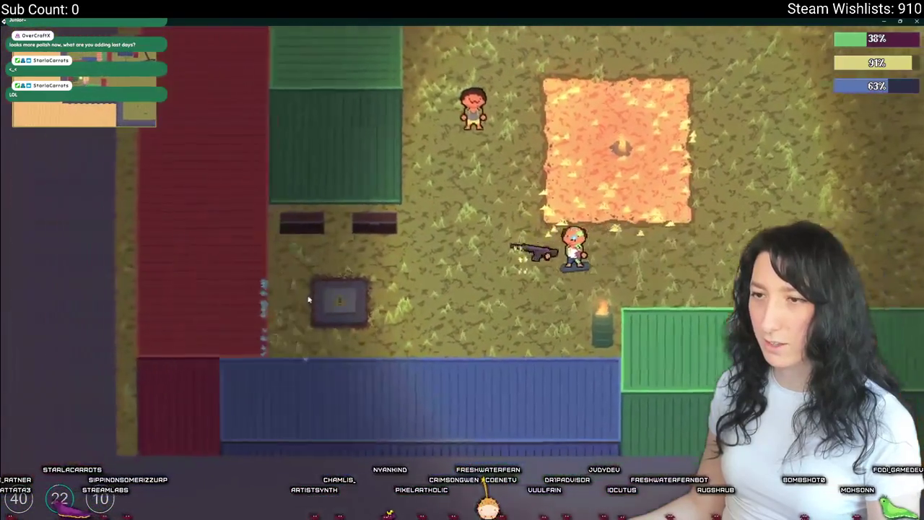
key(a)
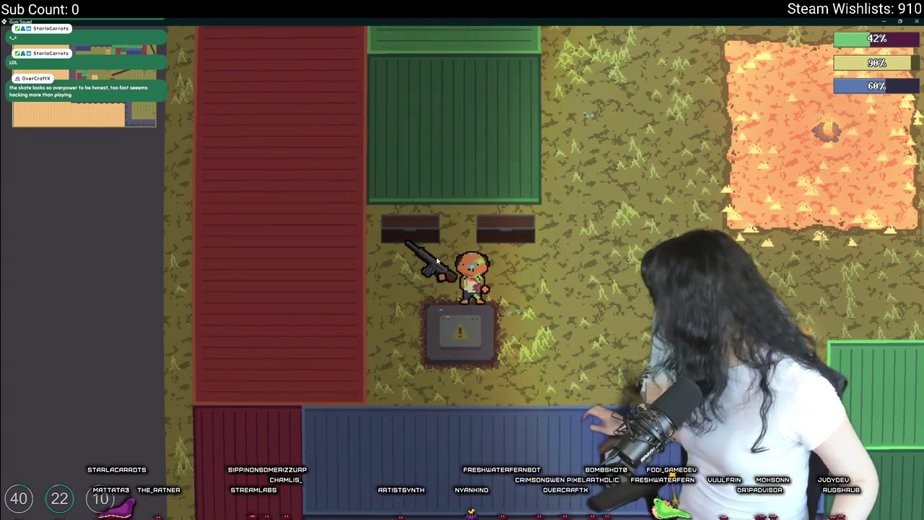
key(Escape)
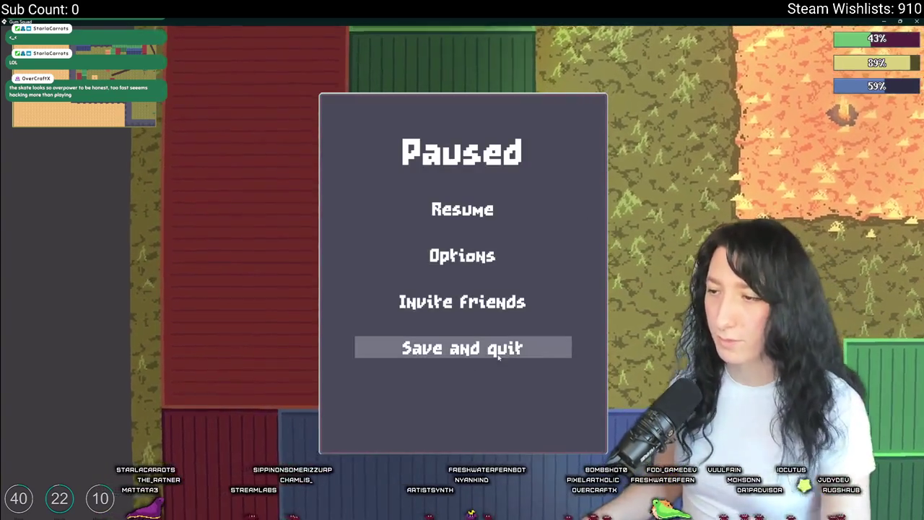
Step: Save and quit, restart the game, and restyle the character to Hair 3, Eyes 1, Mouth 6
click(548, 347)
click(462, 254)
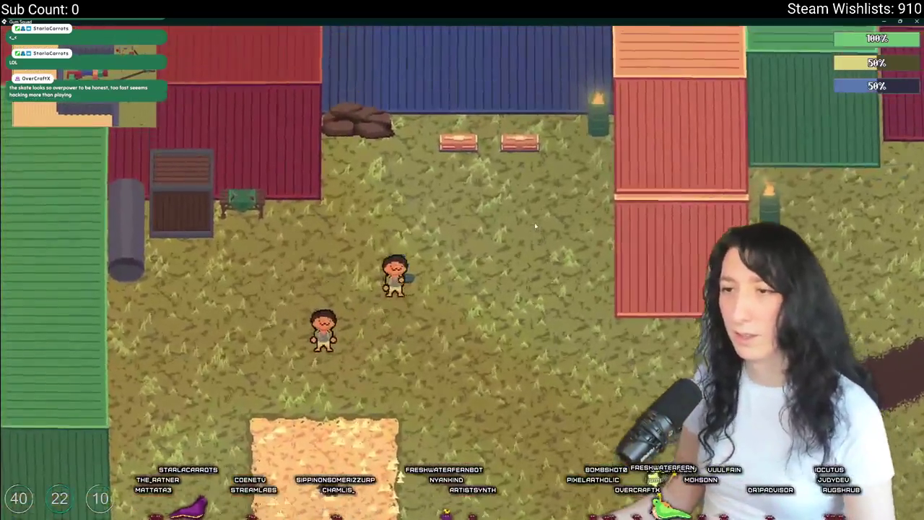
key(i)
click(302, 192)
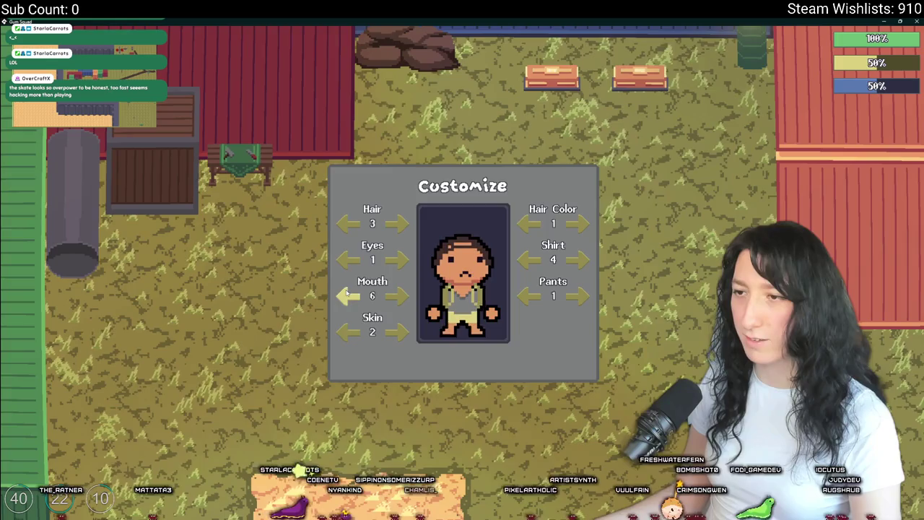
key(Escape)
key(Escape)
key(s+d)
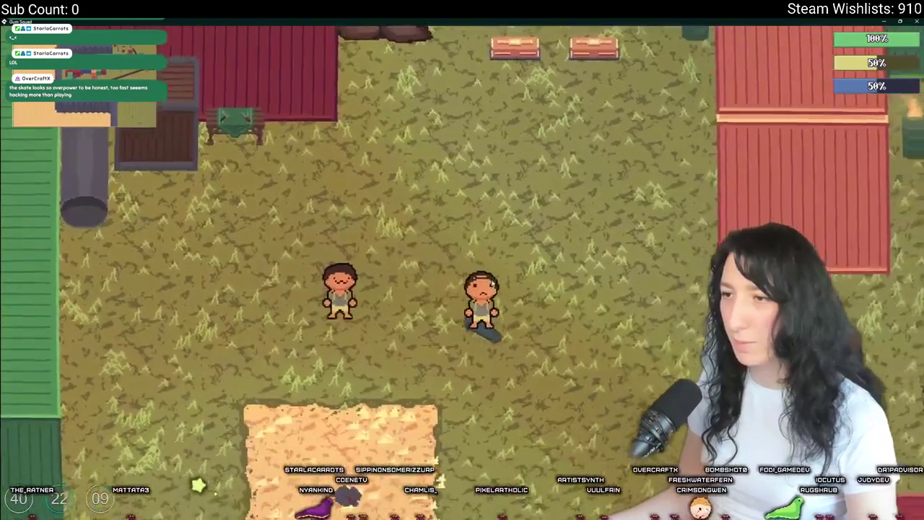
Step: Equip the gun and skate right past the crossroads, then down-right toward the containers
key(Tab)
key(Tab)
key(w+d)
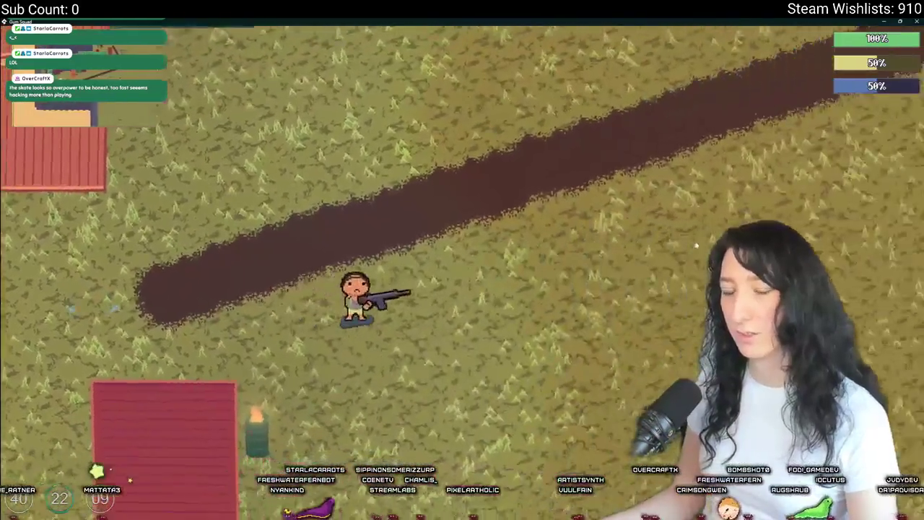
key(d)
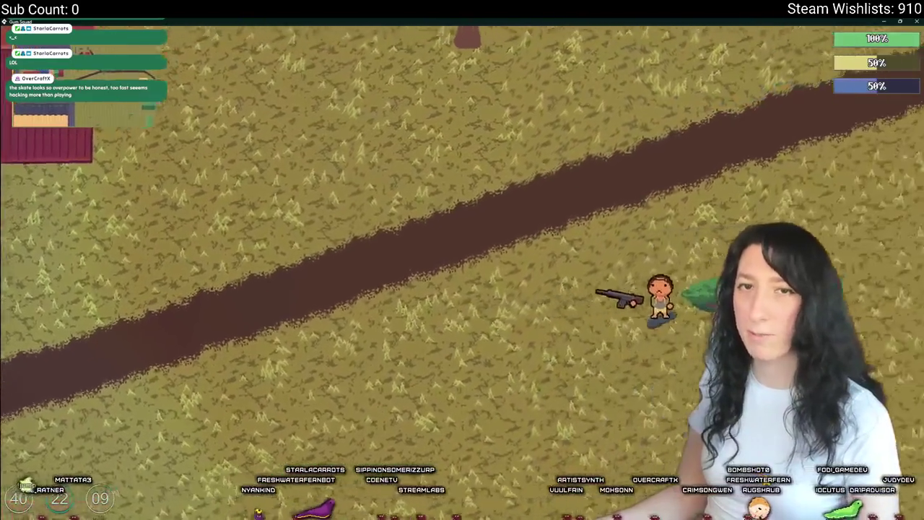
key(d)
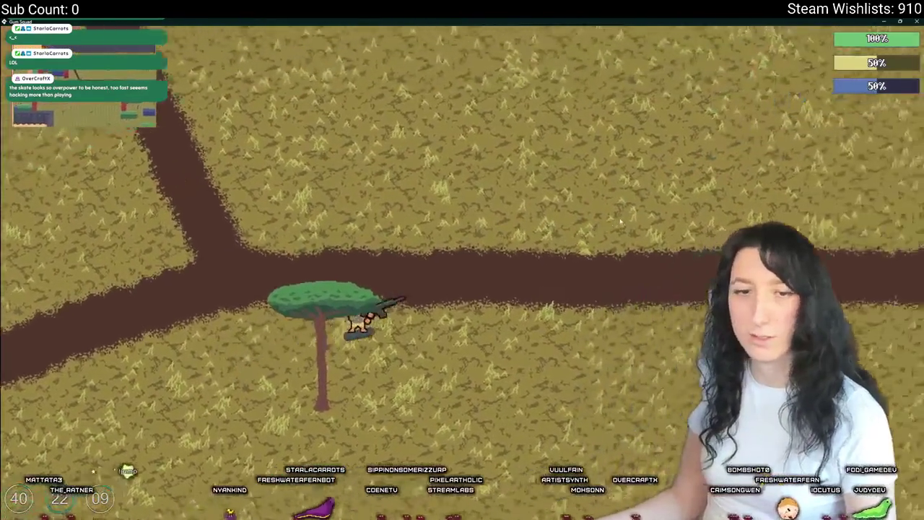
key(s+d)
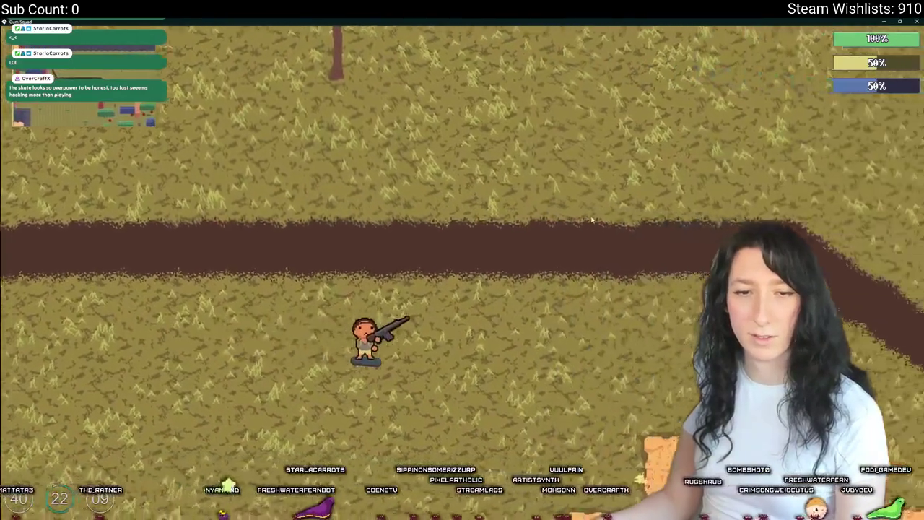
key(s+d)
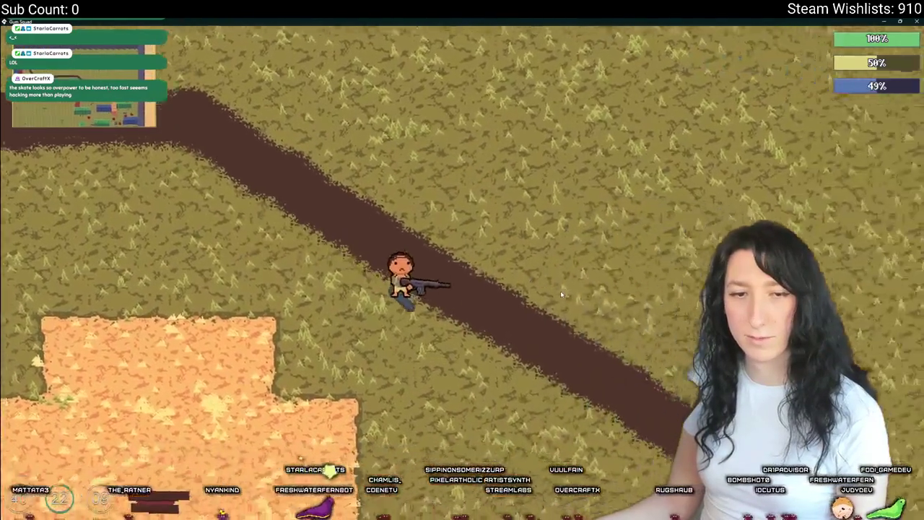
key(s+d)
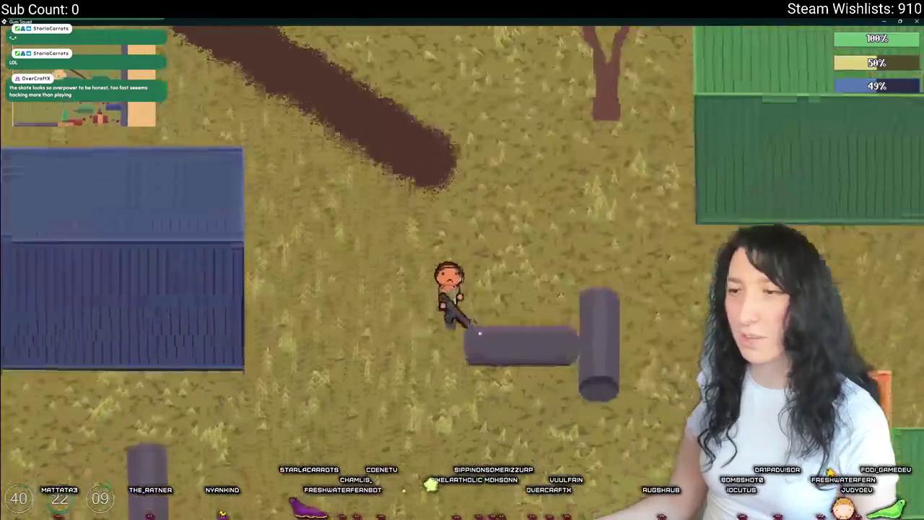
Step: Fight the zombies among the containers and pipes, dodging around while shooting
key(s+a)
key(s+d)
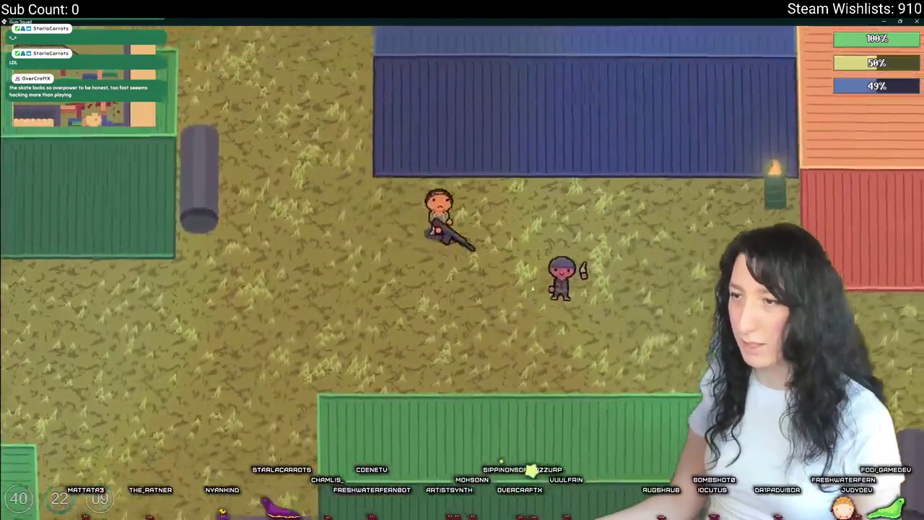
key(d)
key(s+d)
key(d)
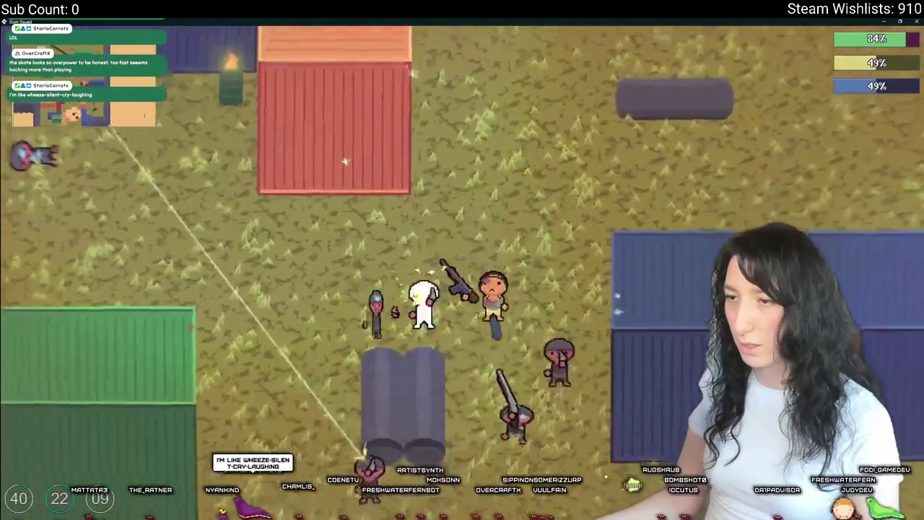
key(s)
key(s+a)
key(w+a)
key(w+d)
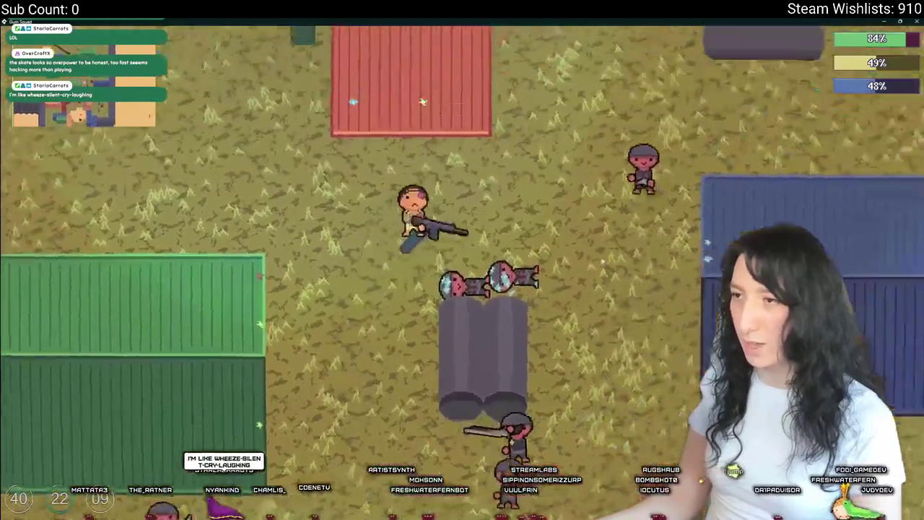
key(d)
key(w+d)
key(w+a)
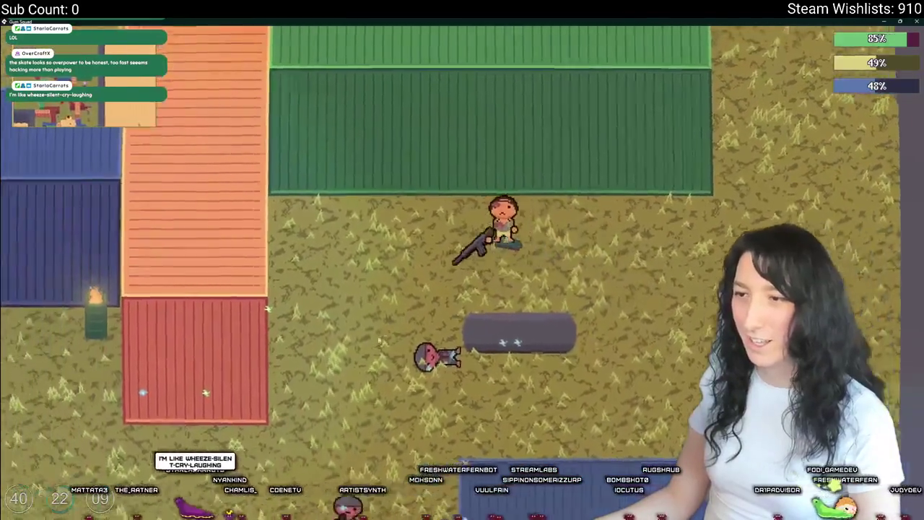
key(s+a)
key(w+a)
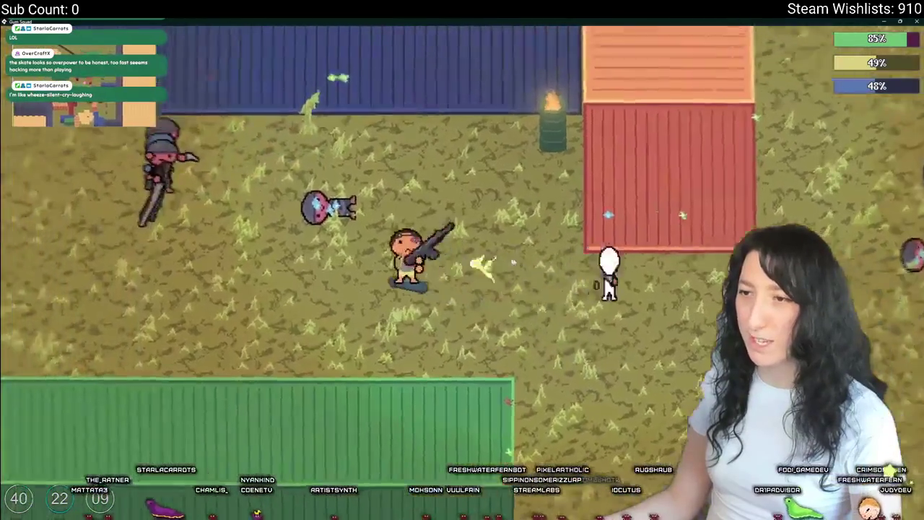
key(d)
key(w+a)
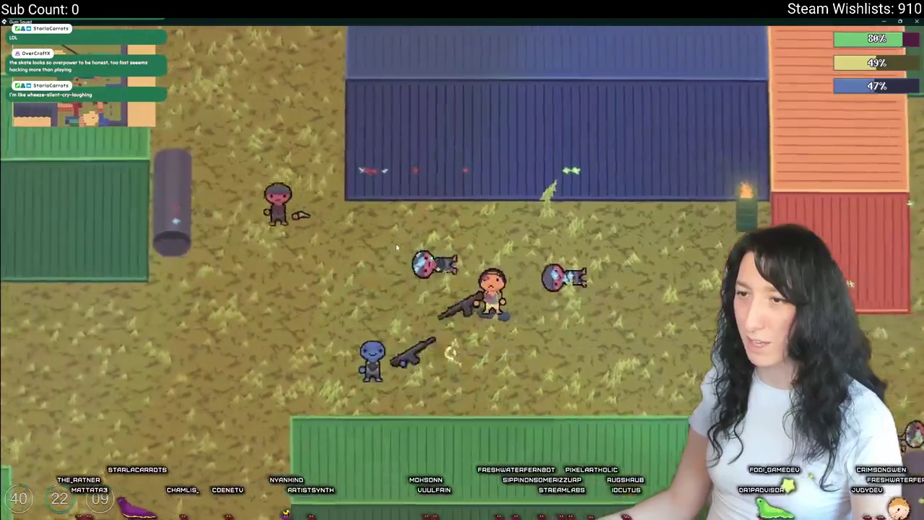
key(a)
key(s)
key(s+a)
key(s)
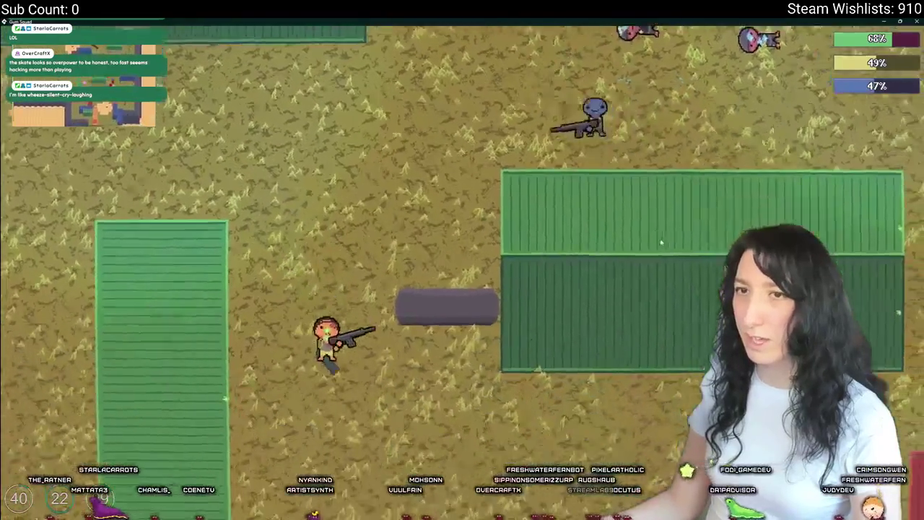
key(s+d)
key(s+d)
key(w+d)
key(d)
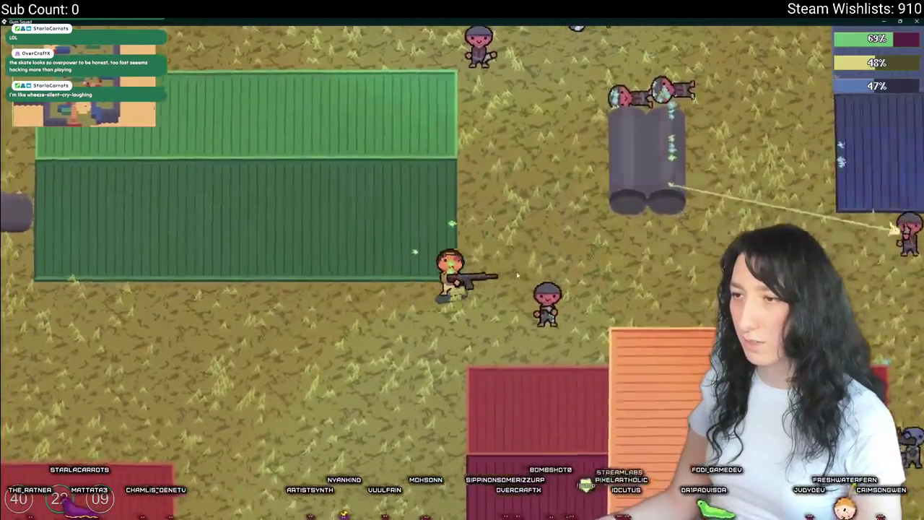
key(w+d)
key(w)
key(d)
key(s+d)
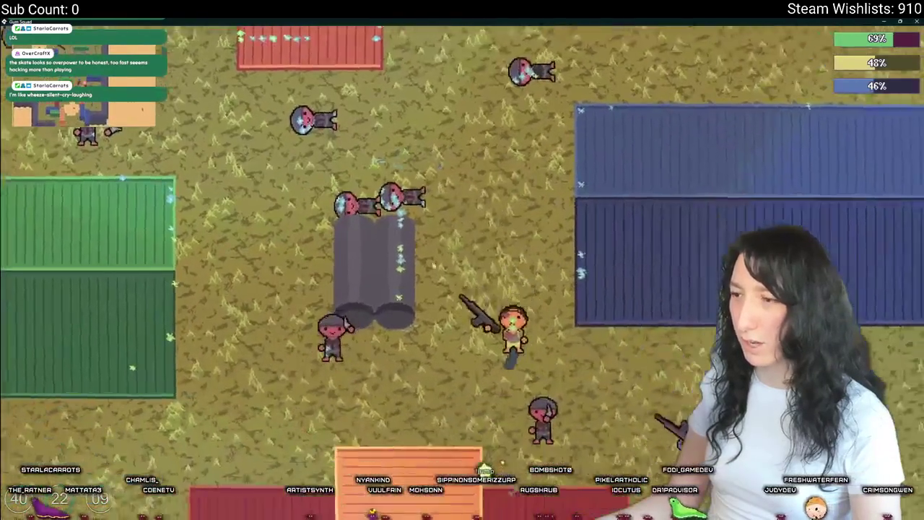
key(s)
Step: Keep circling the container yard past the pipes, red and green containers
key(s+a)
key(a)
key(s+a)
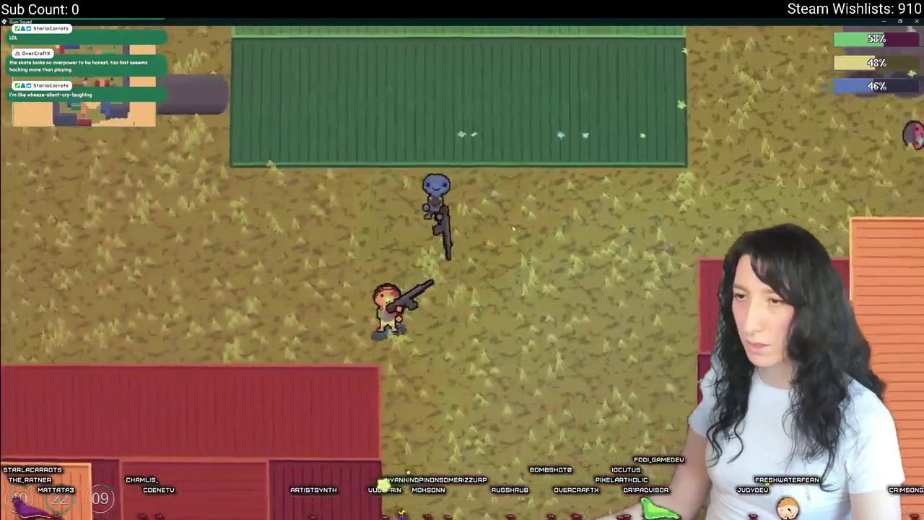
key(w+a)
key(a)
key(w+a)
key(w)
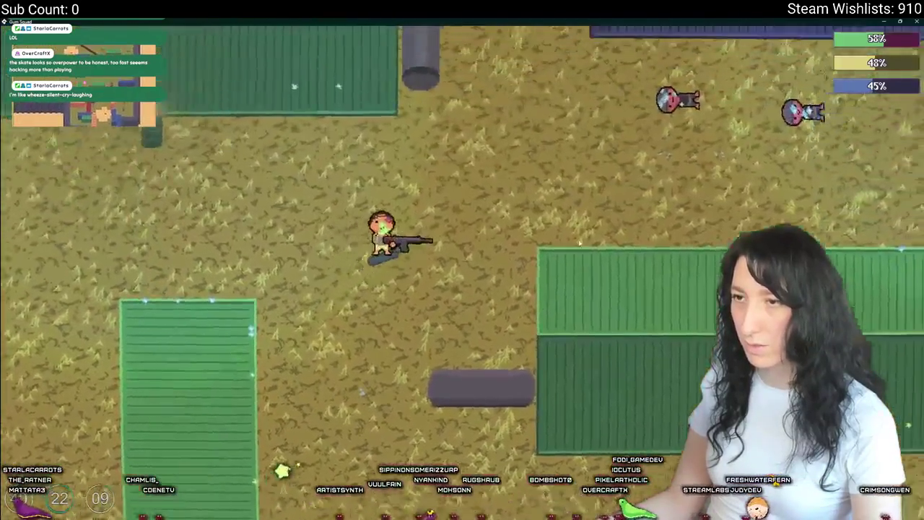
key(w+d)
key(d)
key(s+d)
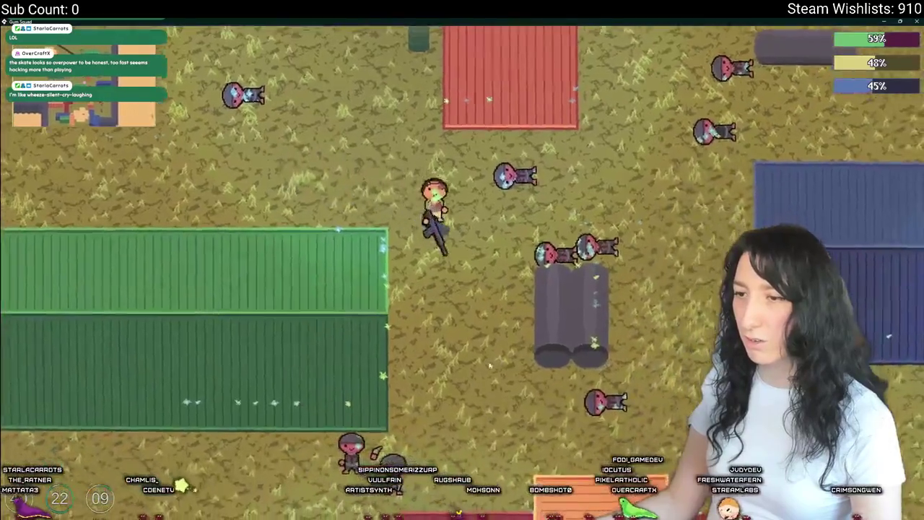
key(s)
key(s+d)
key(d)
key(d)
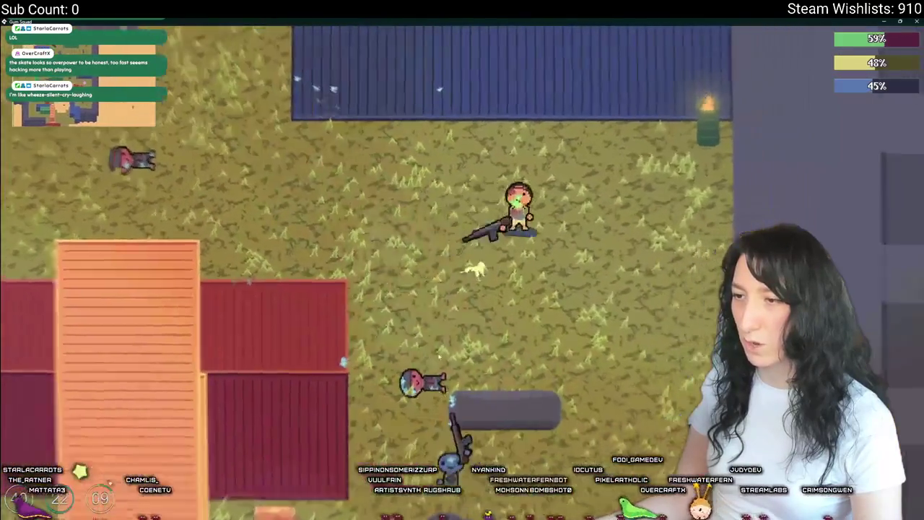
key(s+d)
key(s+d)
key(s+a)
key(s)
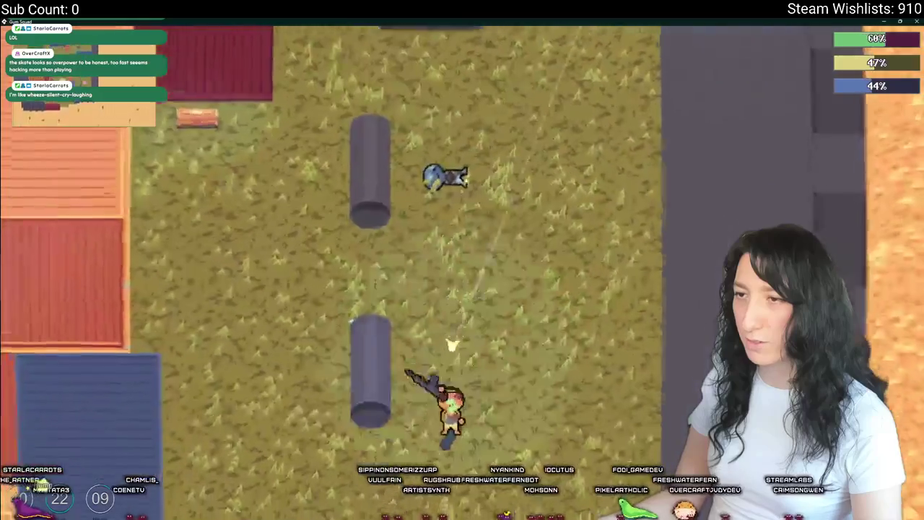
key(s+a)
key(w+a)
key(w+d)
key(w)
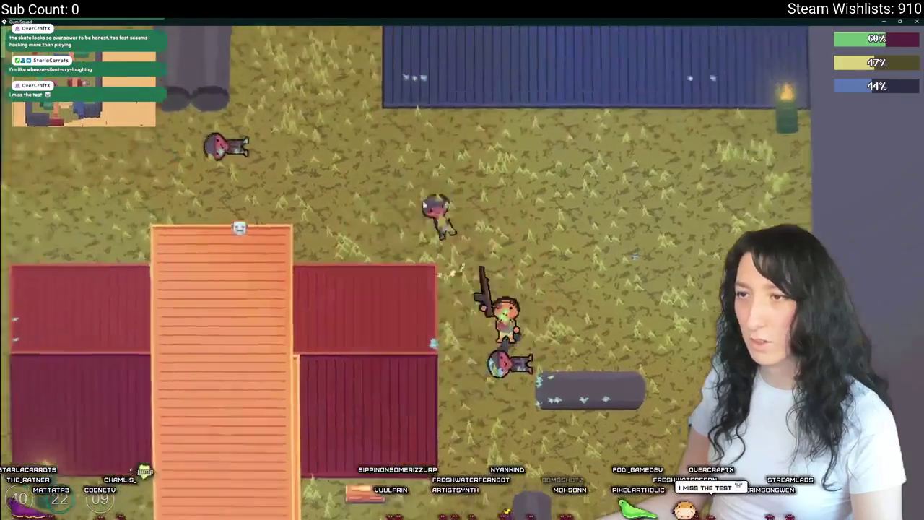
key(w)
key(w+a)
key(a)
key(s+a)
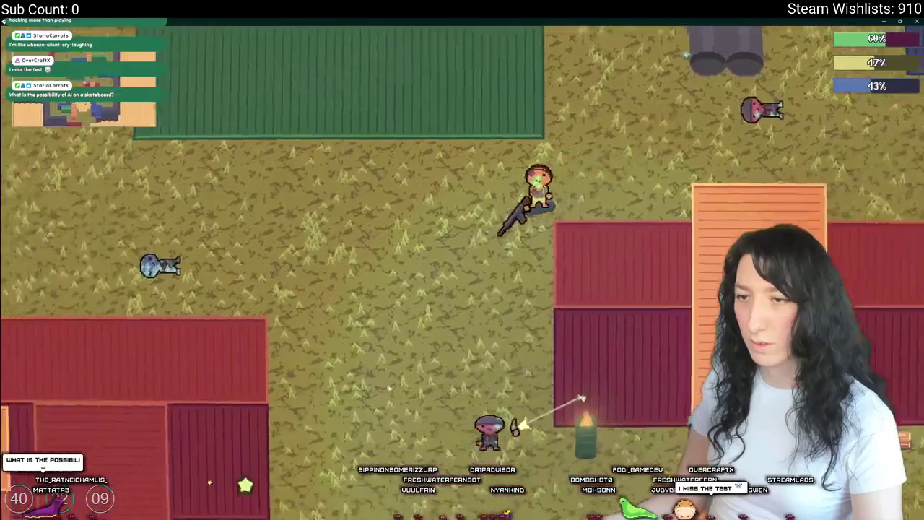
key(s)
key(s+a)
key(s)
key(d)
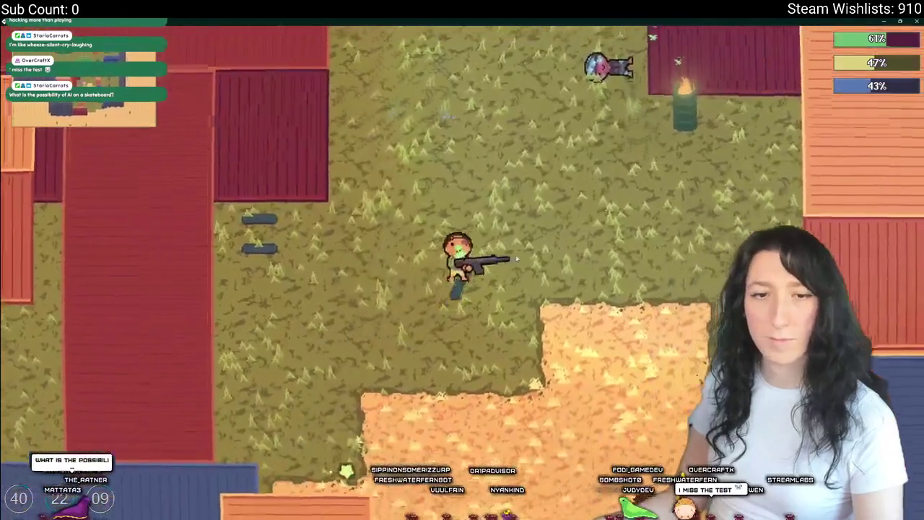
key(w)
key(w)
key(w+a)
key(a)
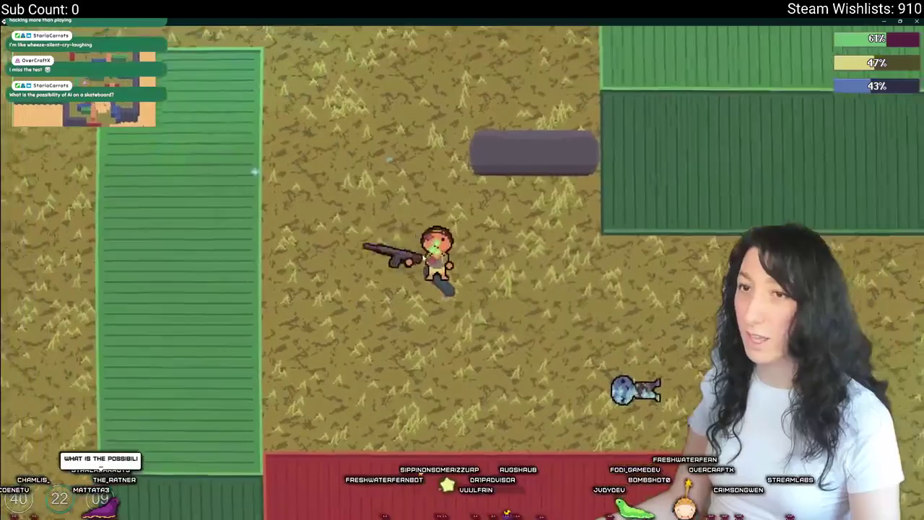
key(w+a)
key(w+a)
key(s+d)
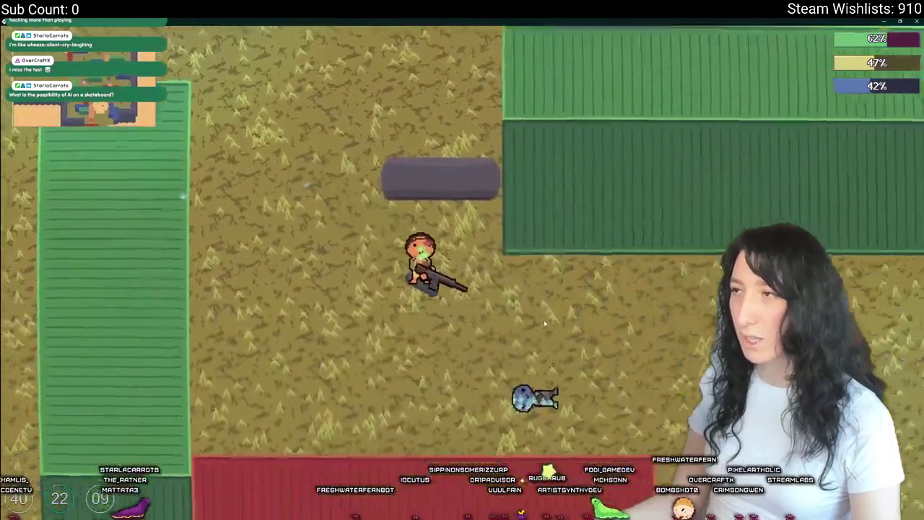
Step: Move the rifle from the weapon slot into the inventory bag
key(Tab)
key(Tab)
key(s)
key(Tab)
drag(409, 196, 184, 314)
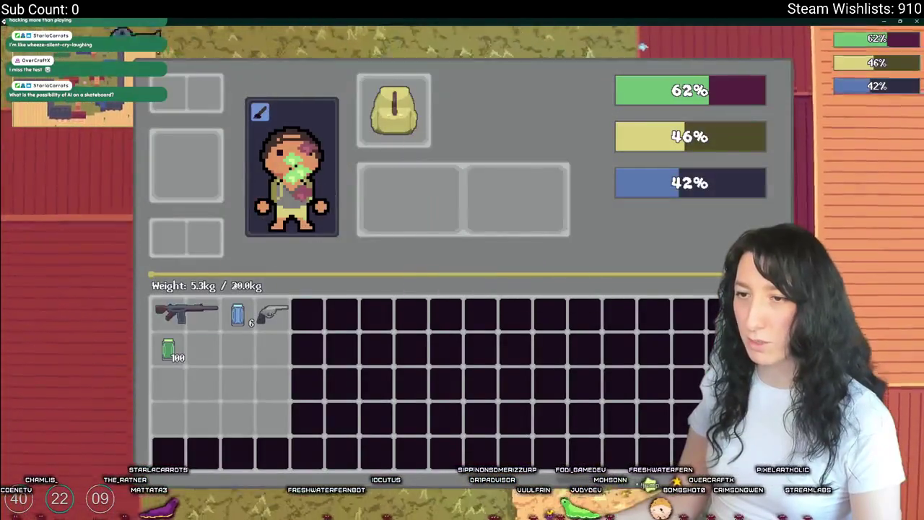
key(Tab)
Step: Run down onto the orange ground and stash the container's revolver in the bag
key(s)
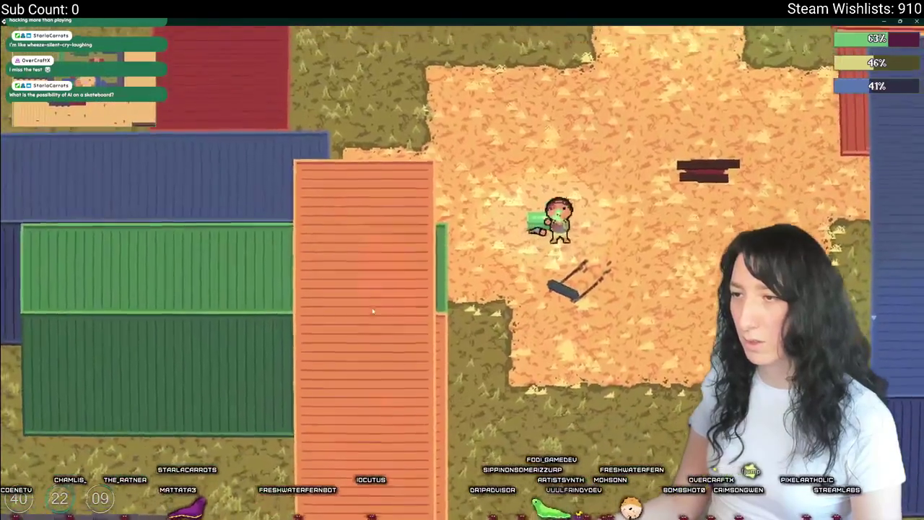
key(Tab)
key(Tab)
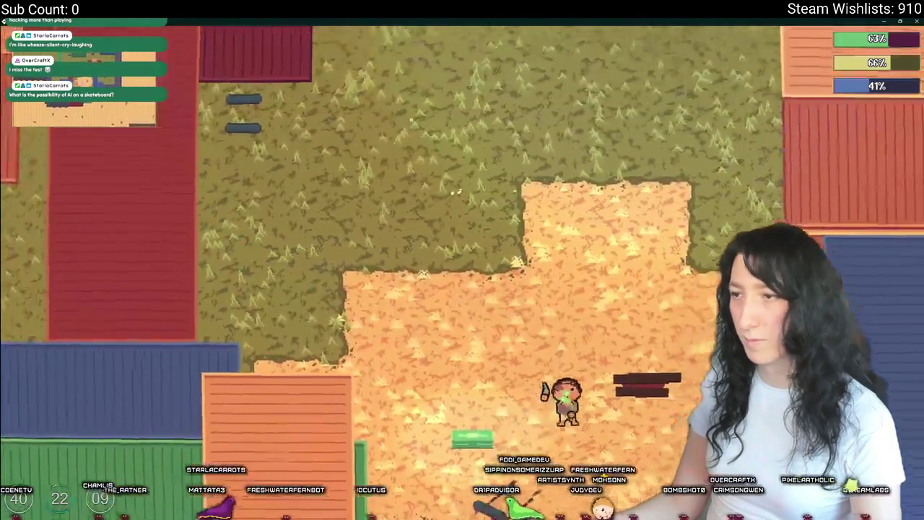
key(Tab)
drag(200, 150, 277, 345)
Step: Equip the revolver in the second weapon slot
key(Tab)
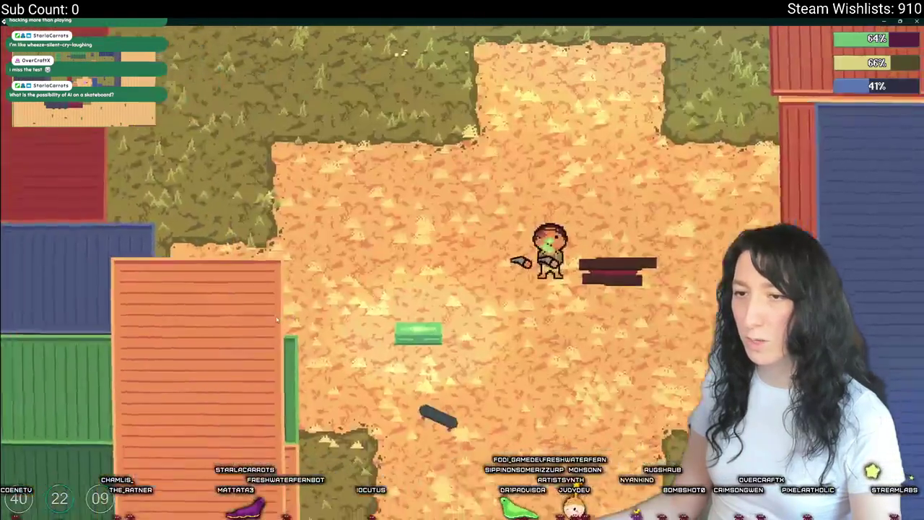
key(s)
key(Tab)
drag(273, 312, 516, 217)
key(Tab)
key(s)
key(Tab)
key(Tab)
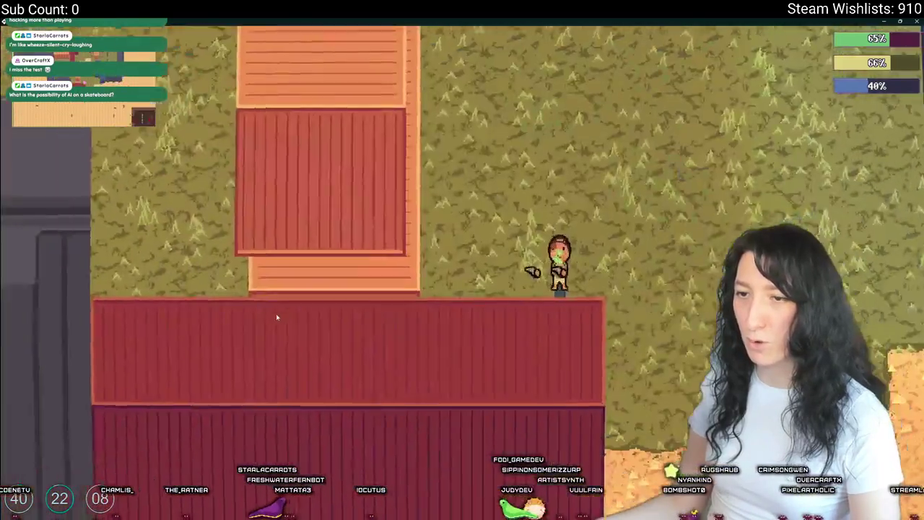
key(s)
Step: Travel down-right across the desert into the brick building and past the crate stack
key(d)
key(d)
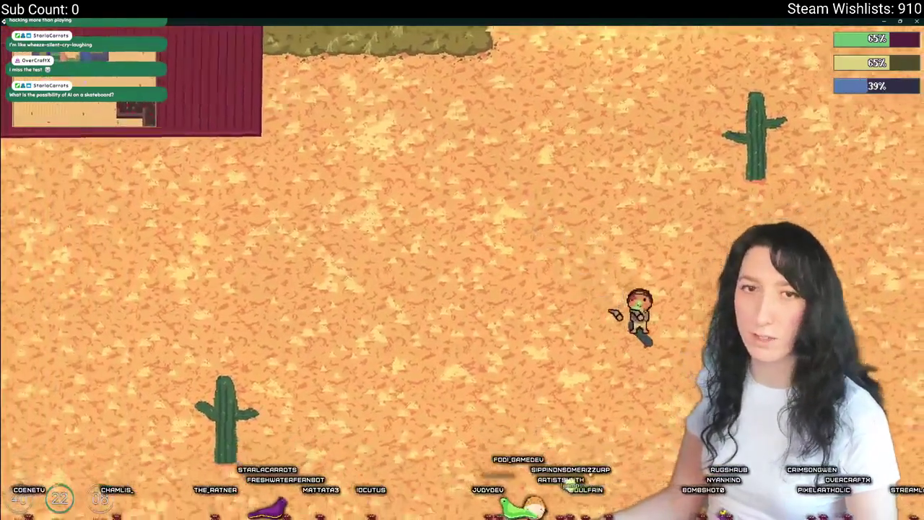
key(s)
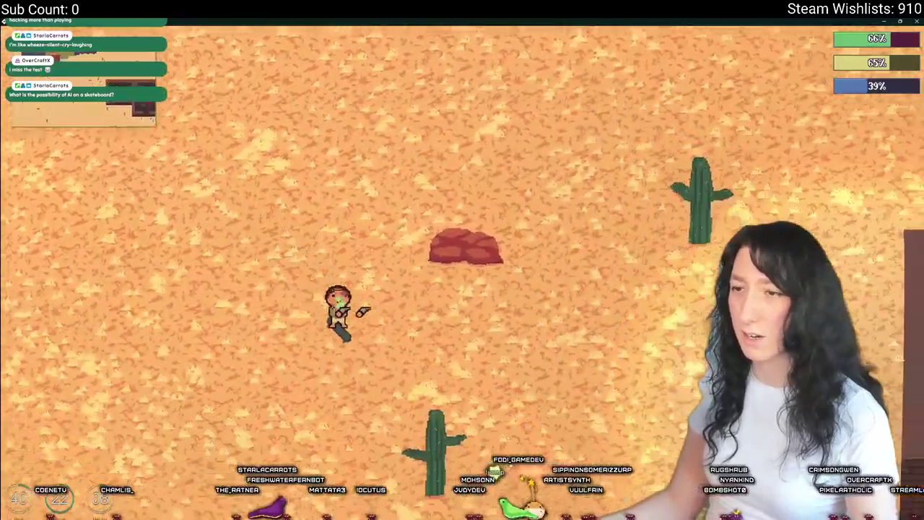
key(d)
key(s)
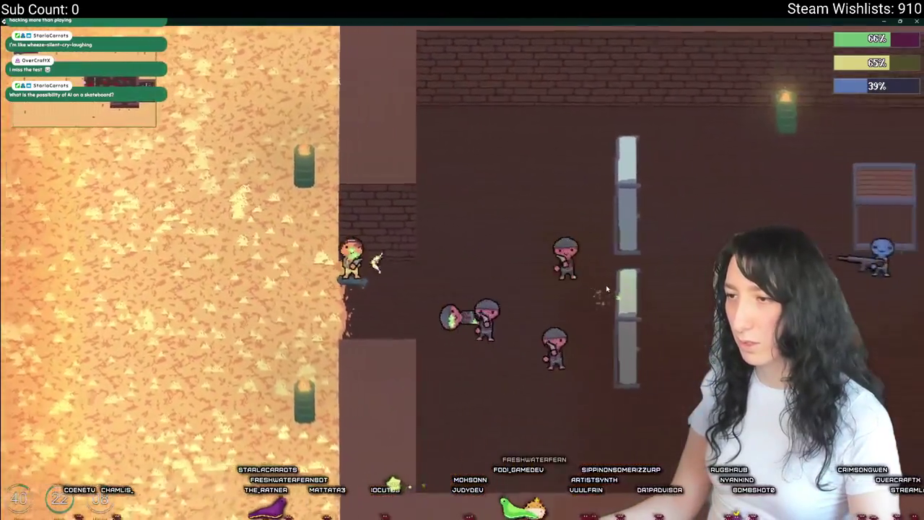
key(d)
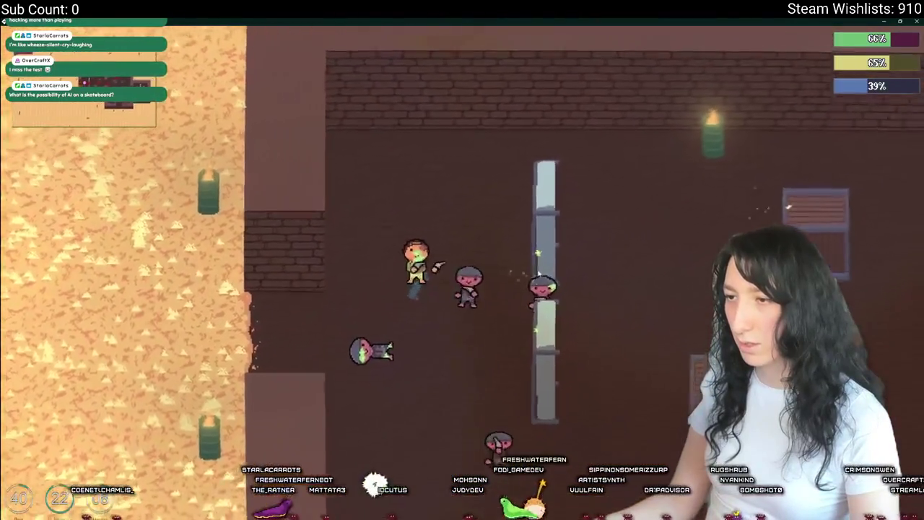
key(s)
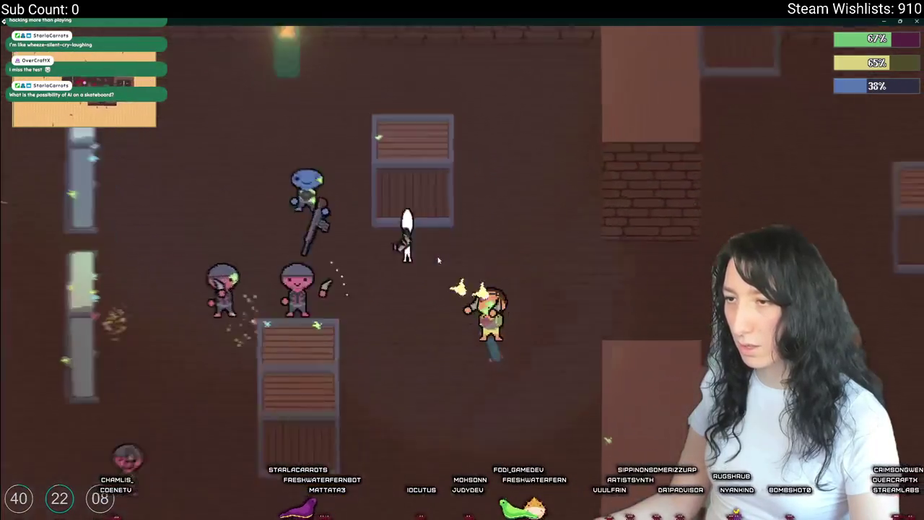
key(a)
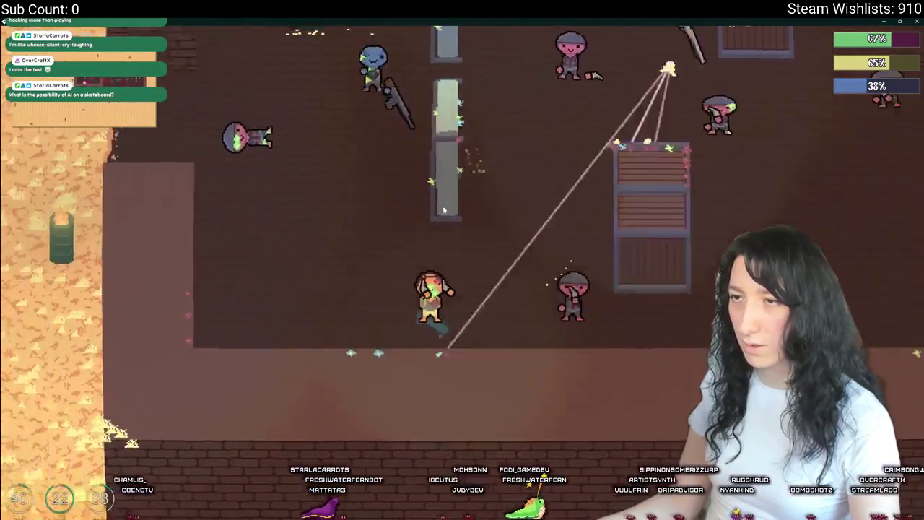
key(w)
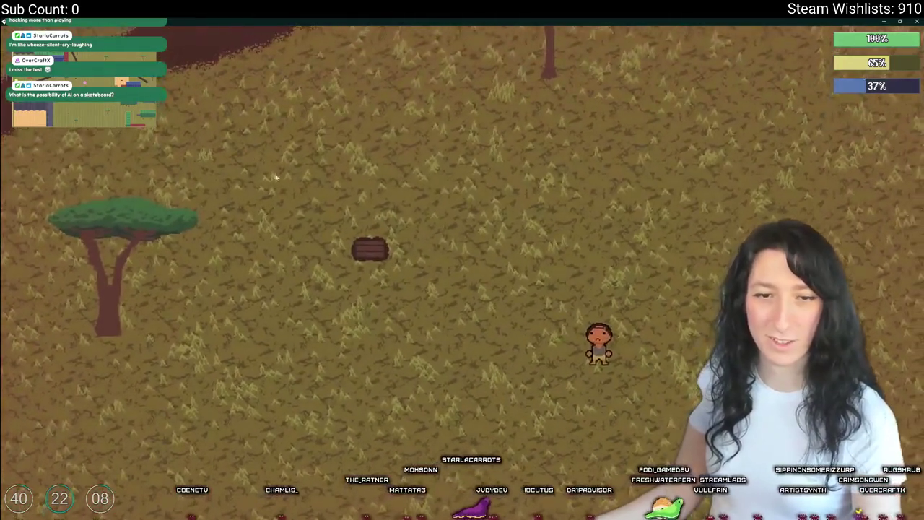
Step: Walk up-left across the field to the log, then leave the game for GameMaker
key(w)
key(a)
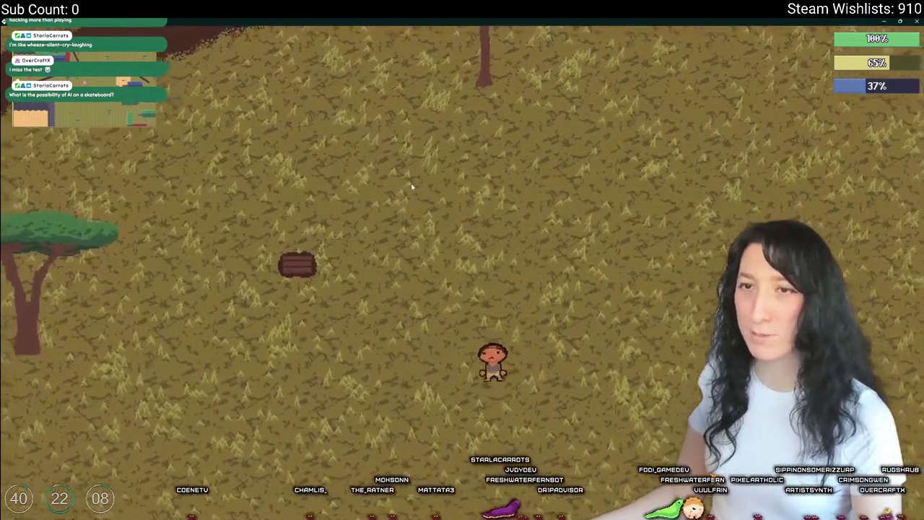
key(alt+Tab)
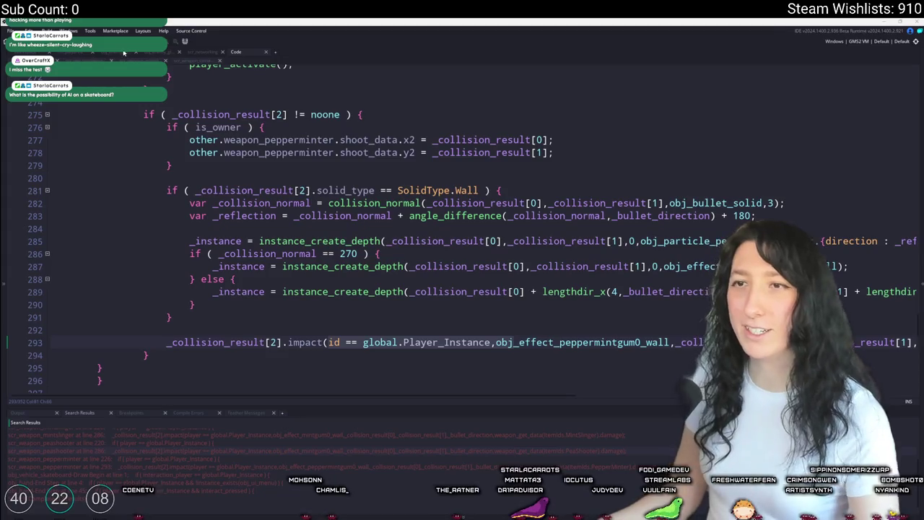
Step: Place obj_player on the sand square's top edge in rm_playarea, then search assets for 'obj_'
click(195, 52)
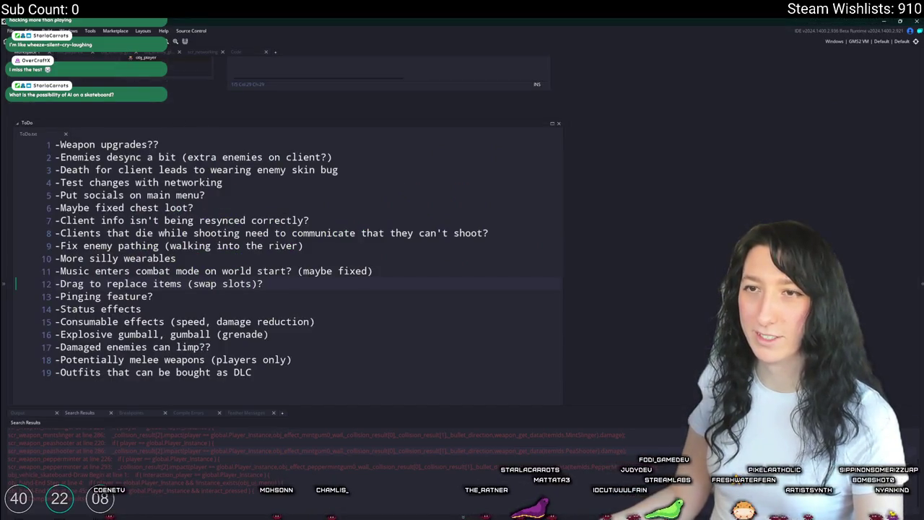
click(177, 51)
scroll(390, 234, up, 2)
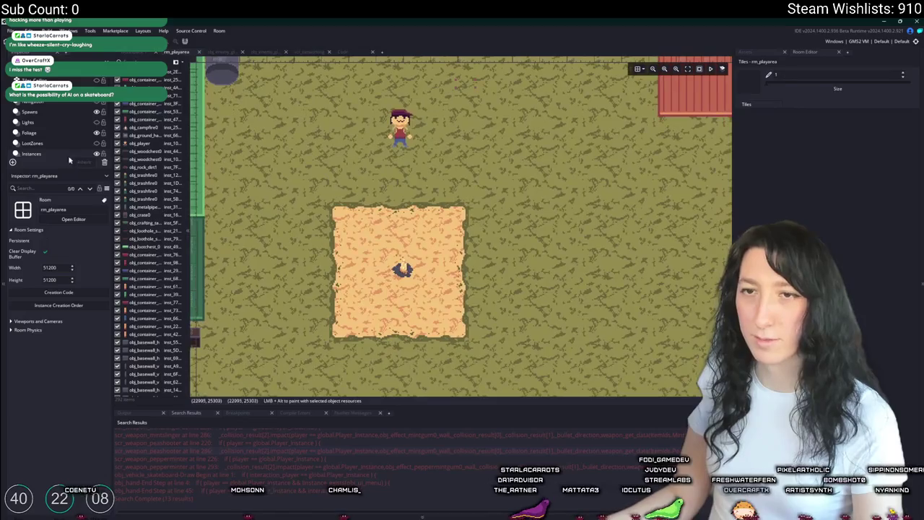
drag(398, 128, 397, 201)
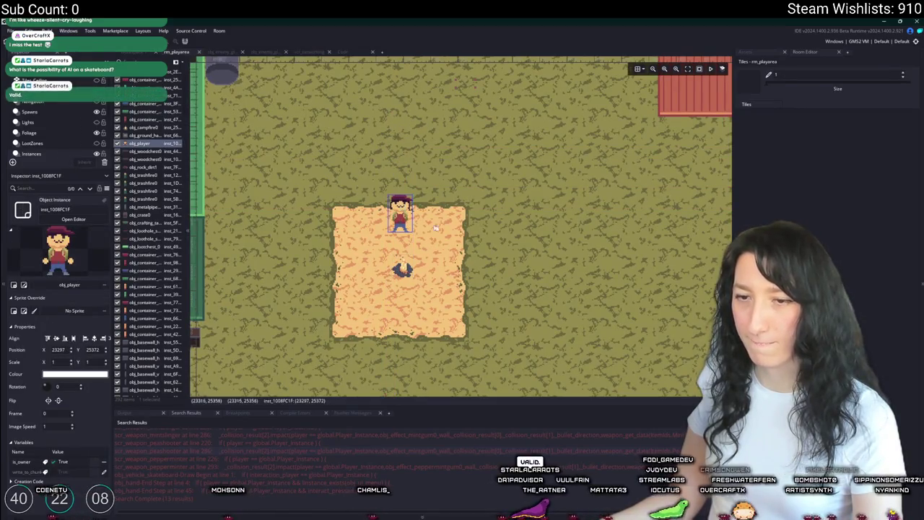
key(ctrl+t)
text(obj_pla)
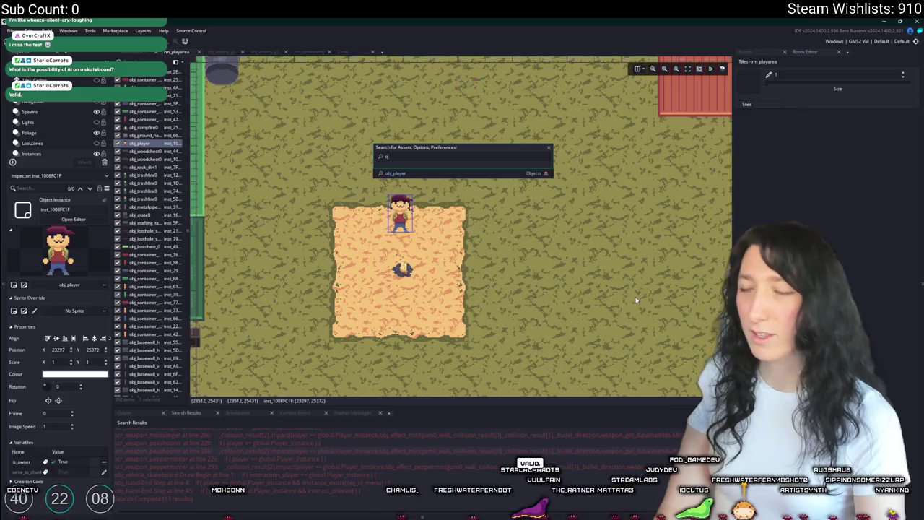
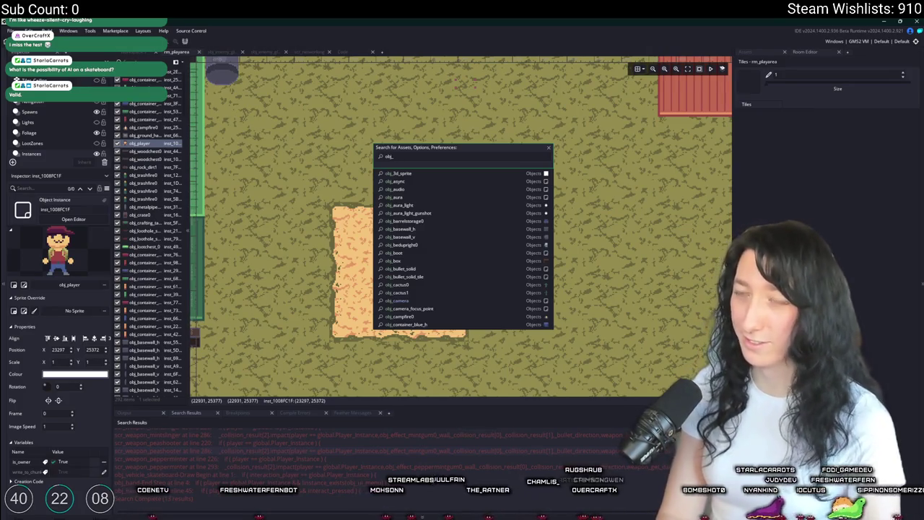
Step: Open obj_player's Create event code and find the spawn_point line
key(Return)
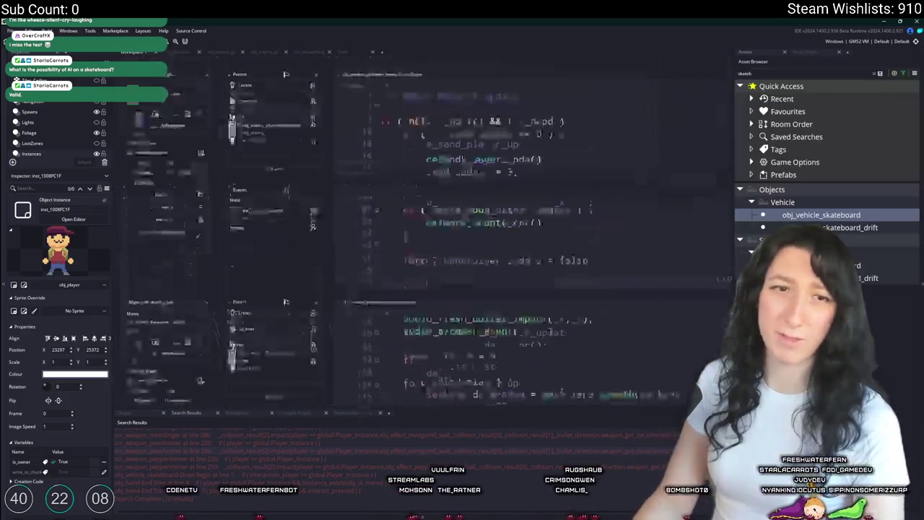
scroll(514, 311, up, 15)
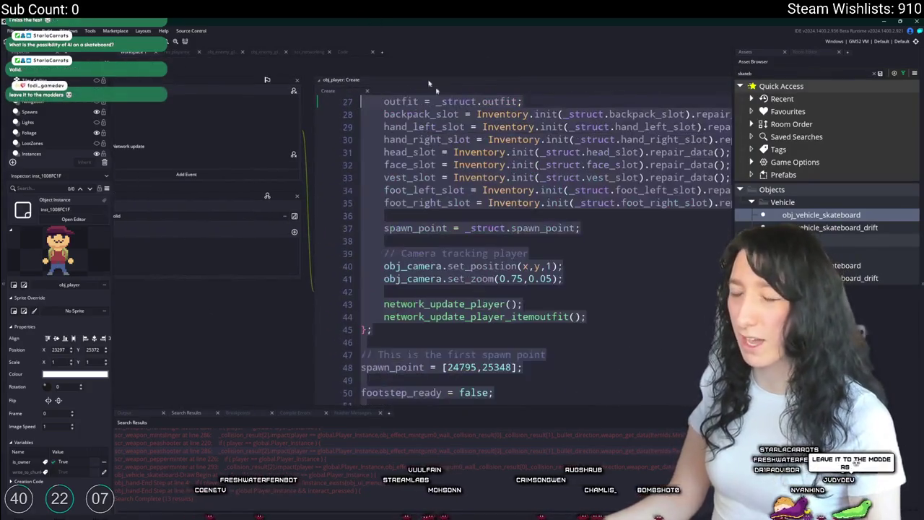
scroll(514, 311, down, 4)
scroll(463, 318, up, 8)
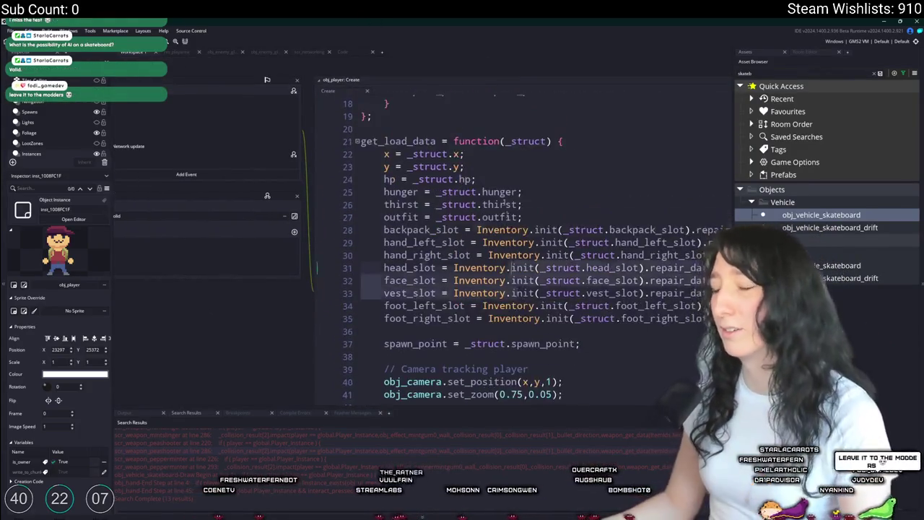
scroll(402, 334, down, 6)
scroll(434, 289, down, 8)
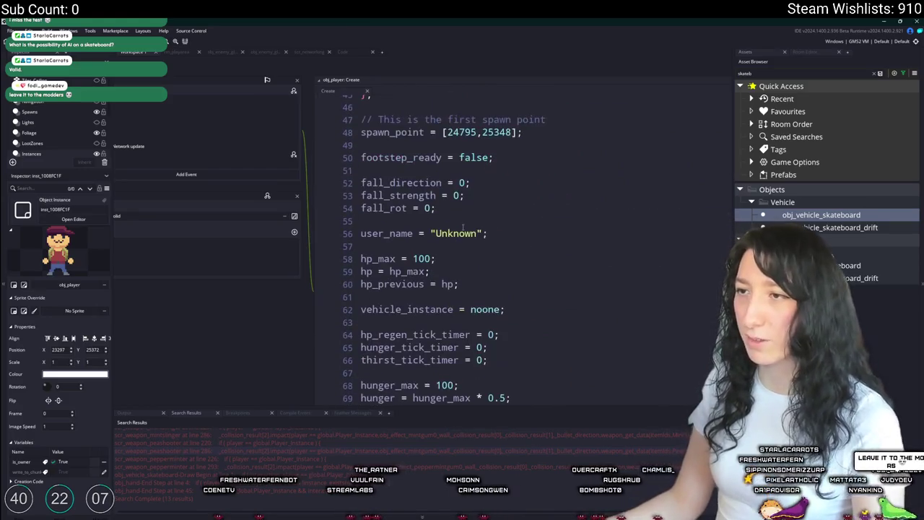
scroll(486, 214, up, 1)
Step: Change the player's first spawn point to 23297,25372 and return to the rm_playarea room
click(455, 147)
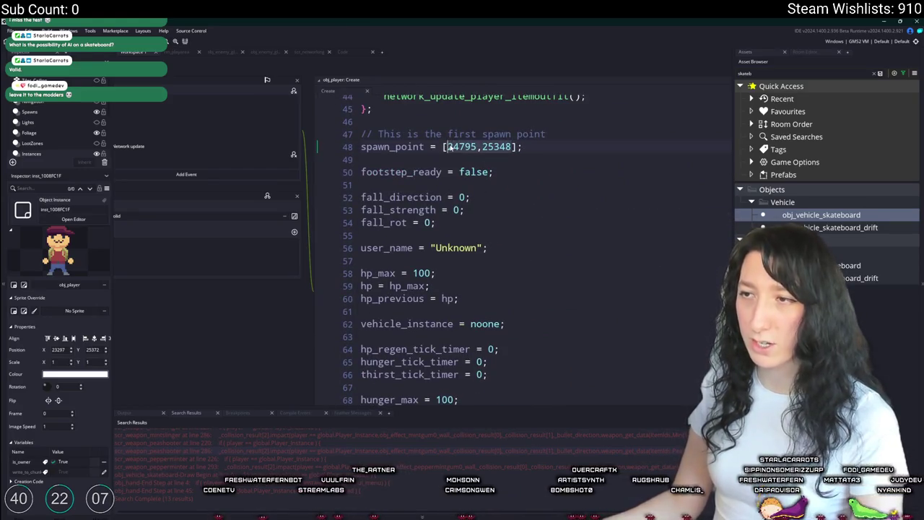
drag(453, 146, 512, 146)
text(329)
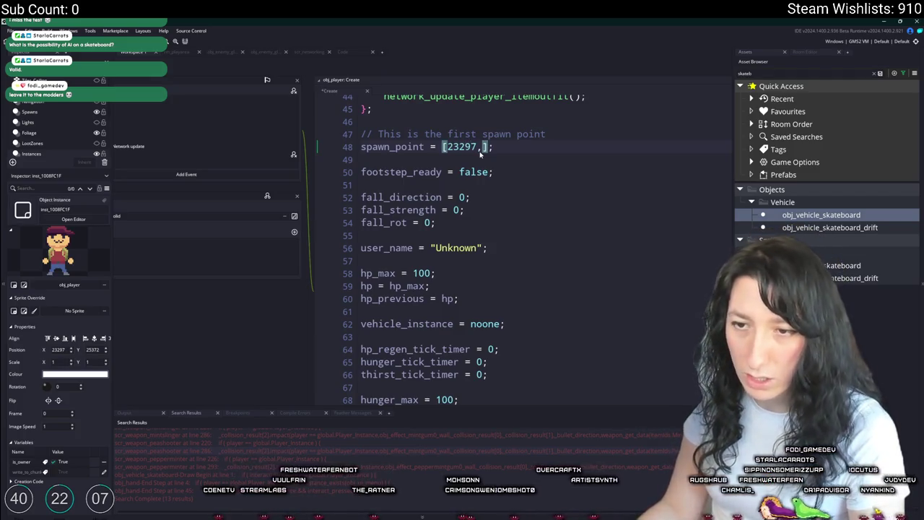
text(372)
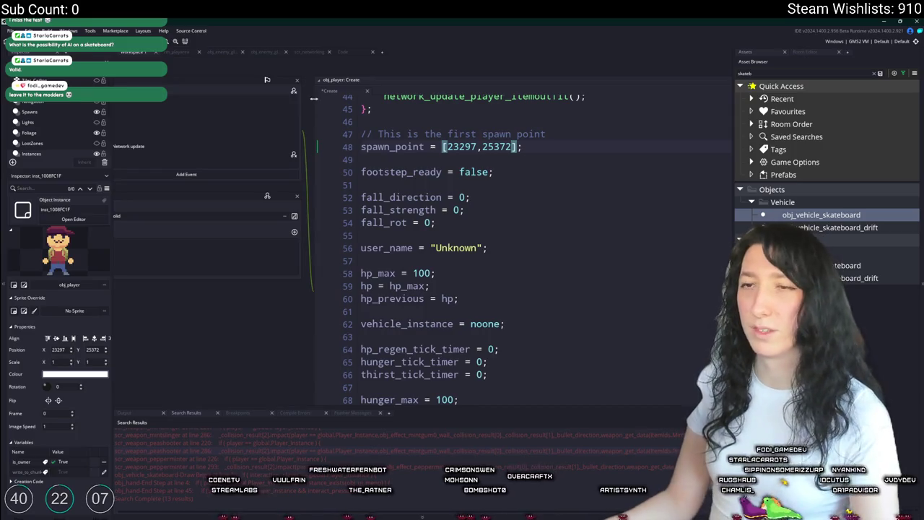
click(177, 52)
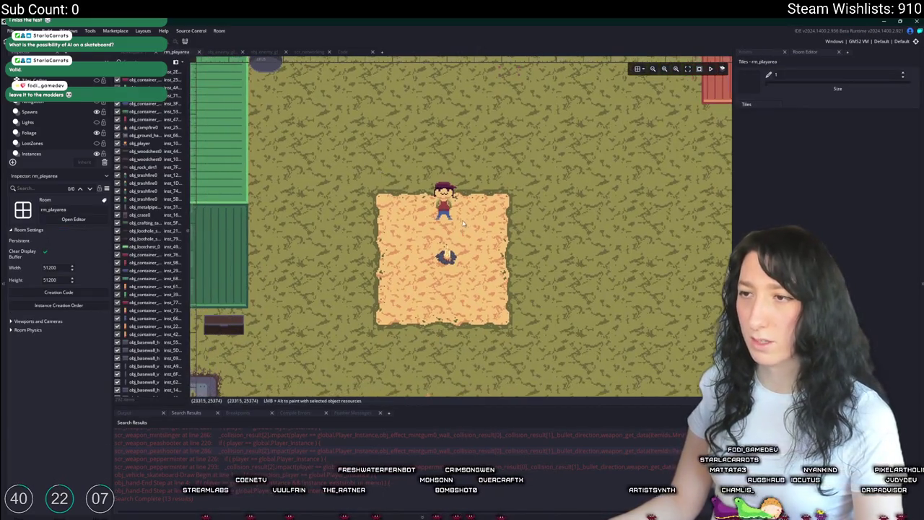
Step: Inspect the player and campfire instances in the rm_playarea room
click(444, 206)
click(446, 256)
click(444, 206)
click(447, 257)
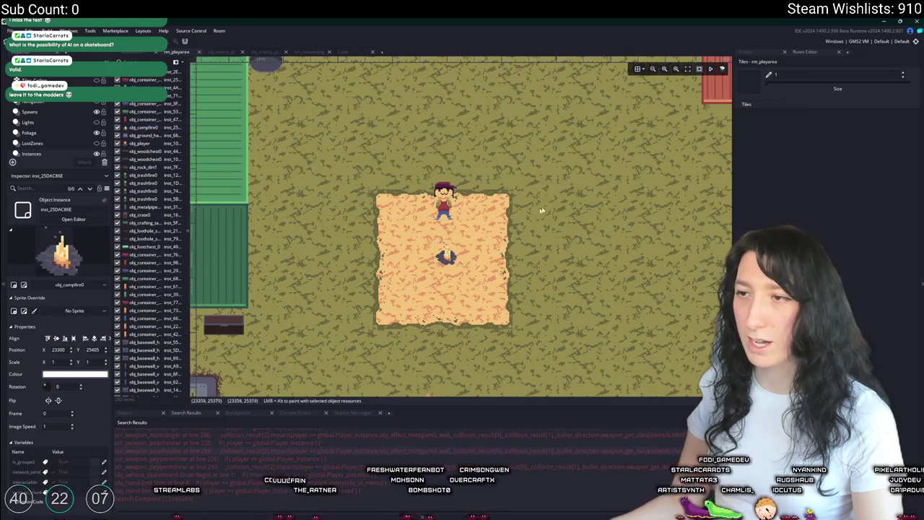
scroll(531, 213, down, 4)
scroll(506, 209, up, 3)
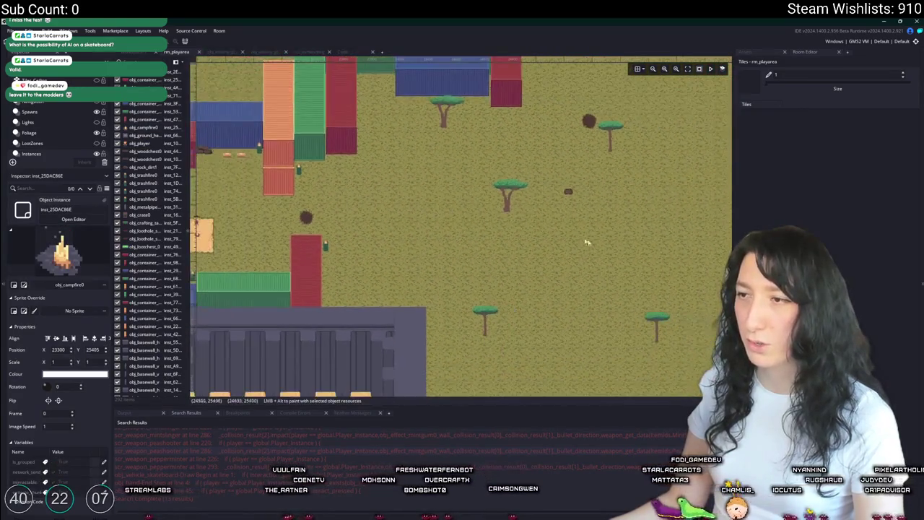
scroll(553, 232, down, 3)
scroll(370, 242, up, 4)
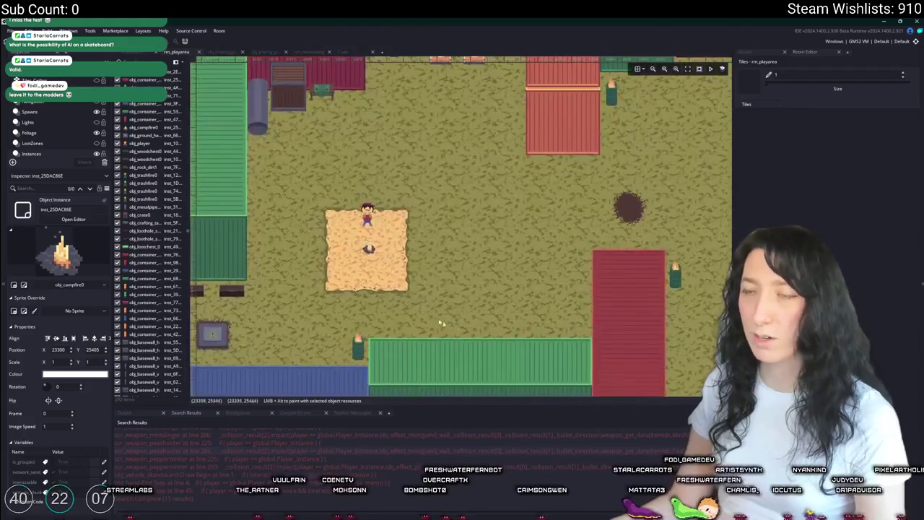
Step: Select the player and campfire together, pan across the room, and bring up asset search
drag(398, 282, 316, 188)
scroll(380, 267, down, 4)
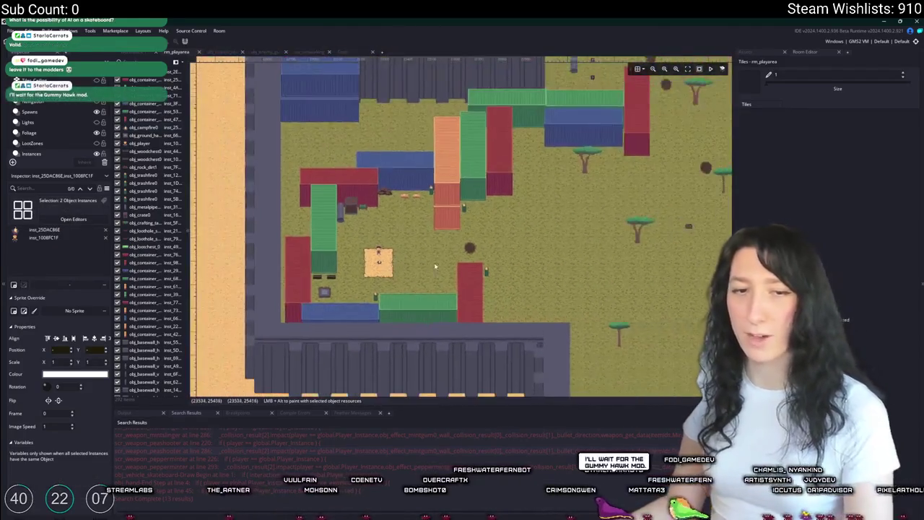
scroll(505, 252, up, 1)
scroll(433, 239, down, 4)
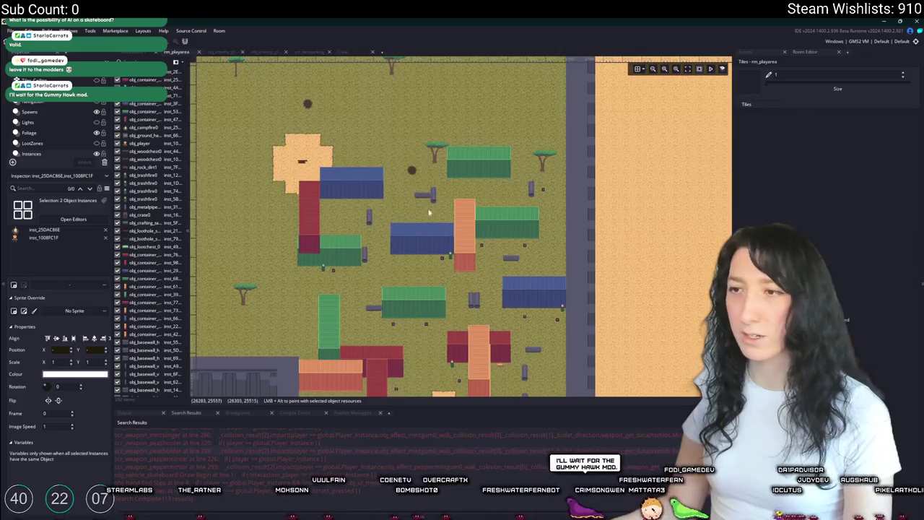
scroll(427, 200, up, 2)
mouse_move(271, 264)
mouse_down()
mouse_move(420, 252)
mouse_move(488, 275)
mouse_up()
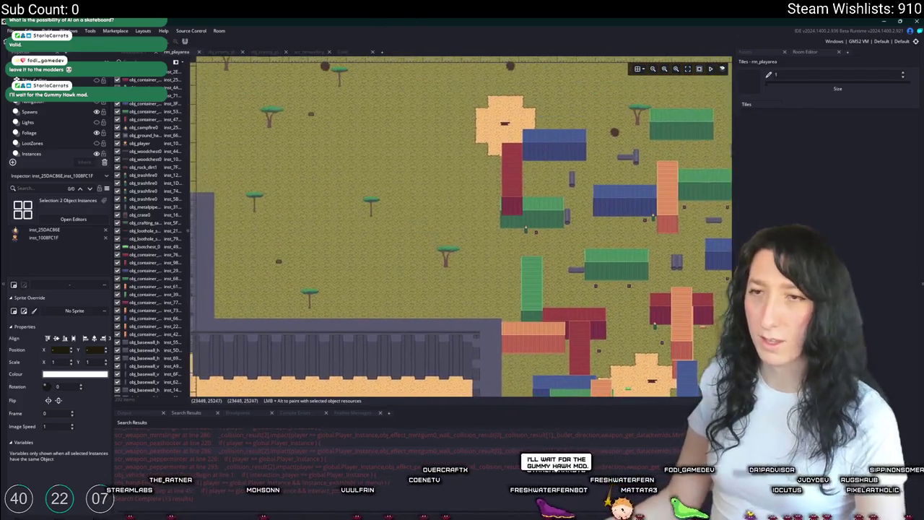
scroll(448, 173, down, 2)
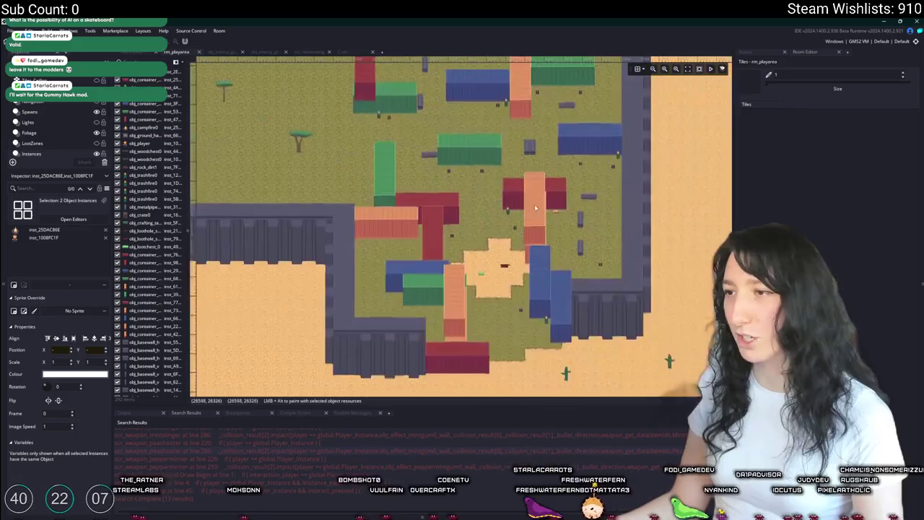
scroll(535, 205, up, 2)
key(ctrl+t)
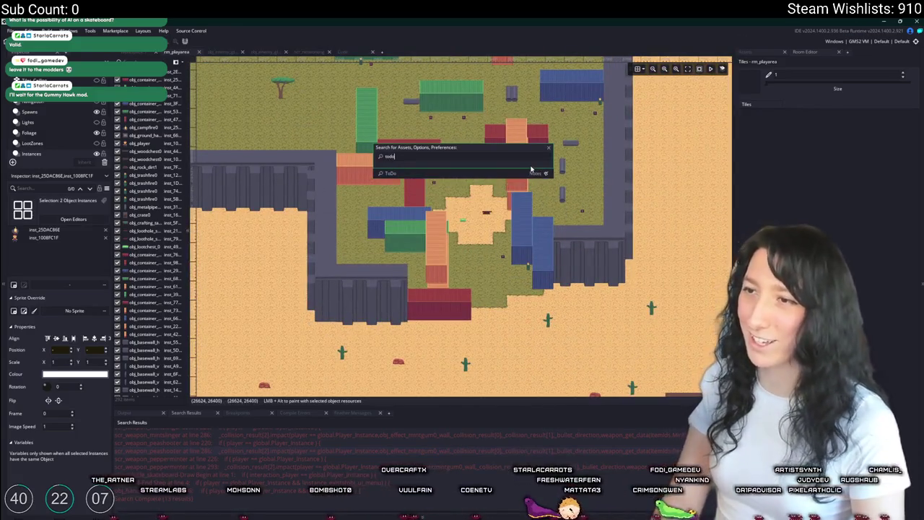
Step: Open the ToDo note from the asset search and place the caret on line 4
key(Return)
click(441, 137)
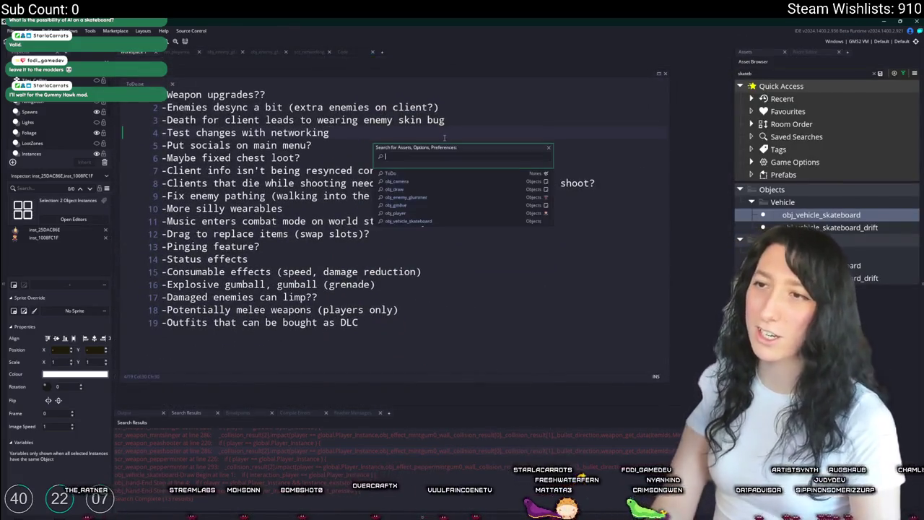
key(ctrl+t)
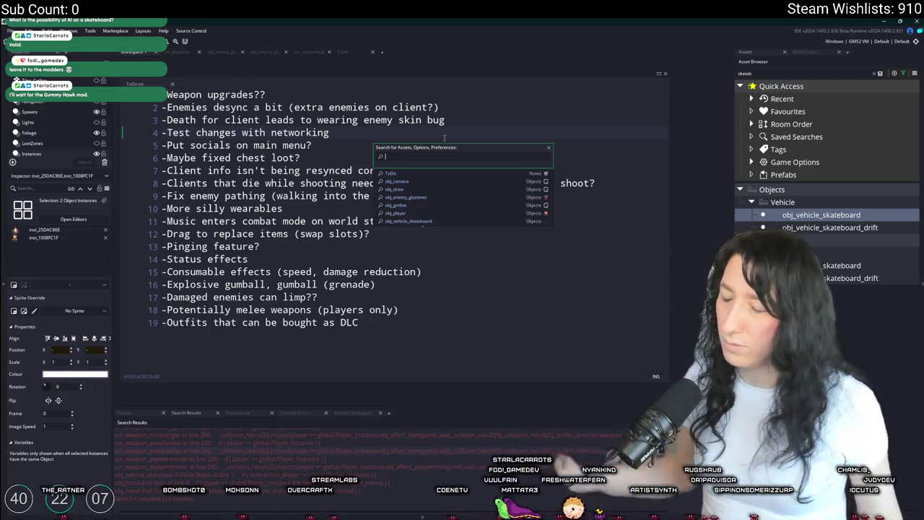
key(Escape)
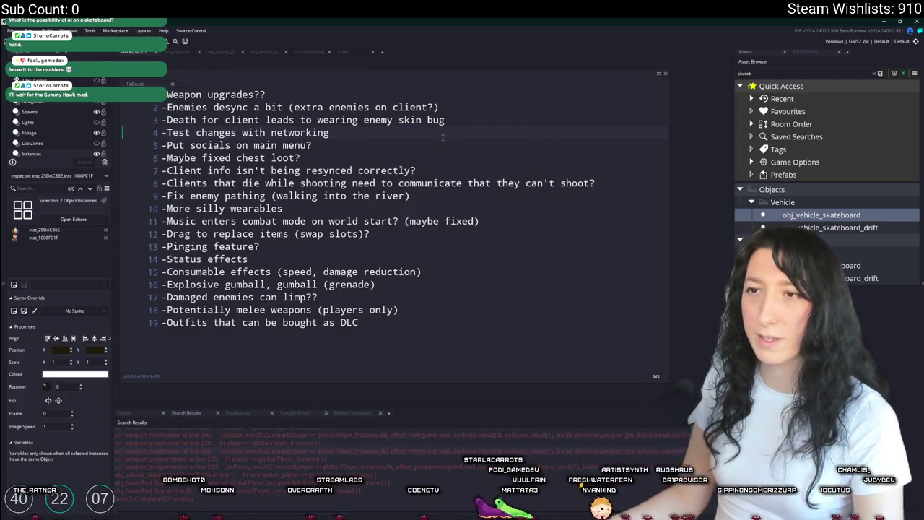
Step: Delete the networking test, chest loot and client info resync items from the ToDo list
click(121, 132)
key(BackSpace)
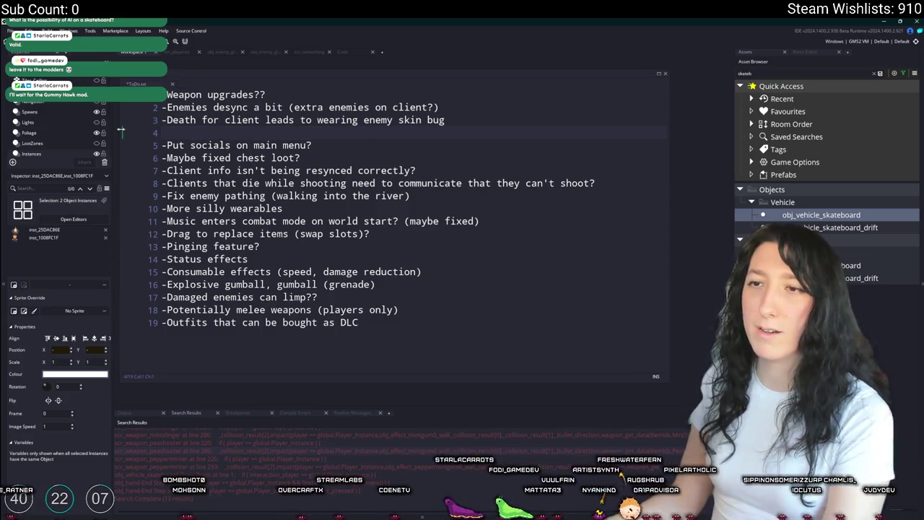
key(BackSpace)
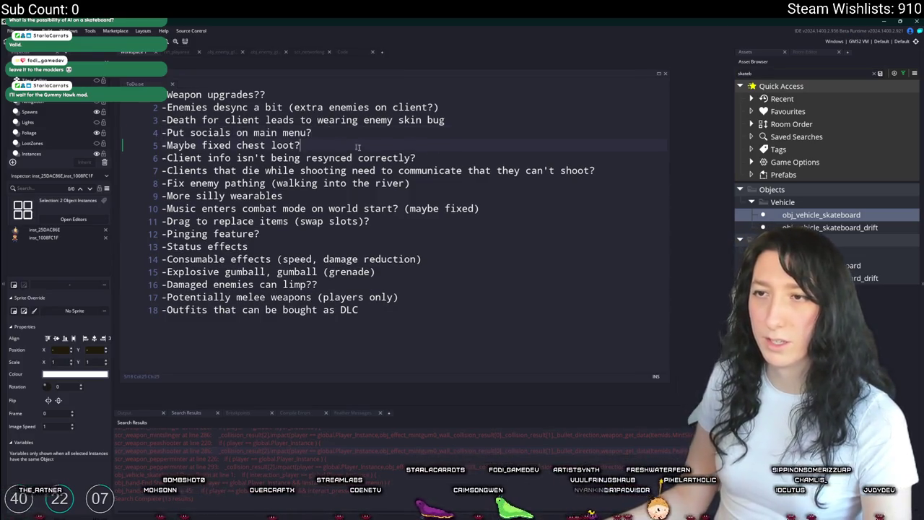
key(shift+Home)
key(BackSpace)
key(BackSpace)
key(Return)
key(BackSpace)
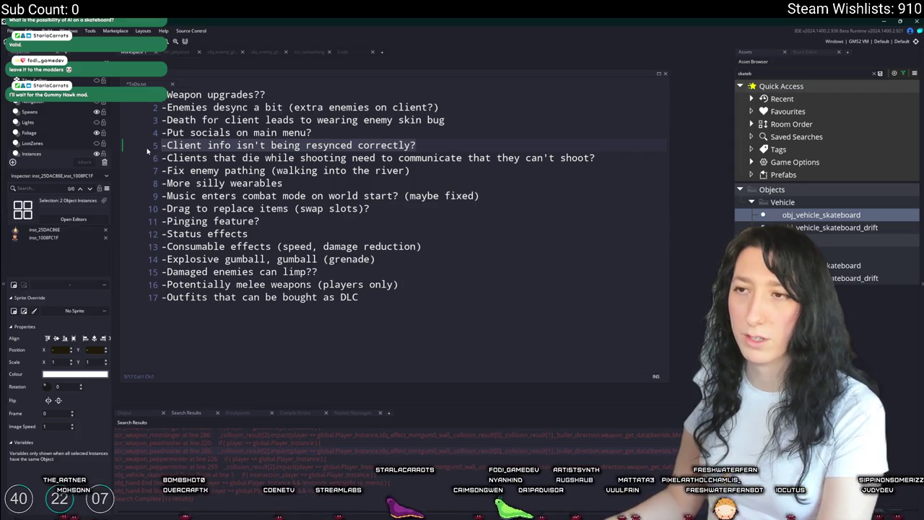
key(BackSpace)
key(BackSpace)
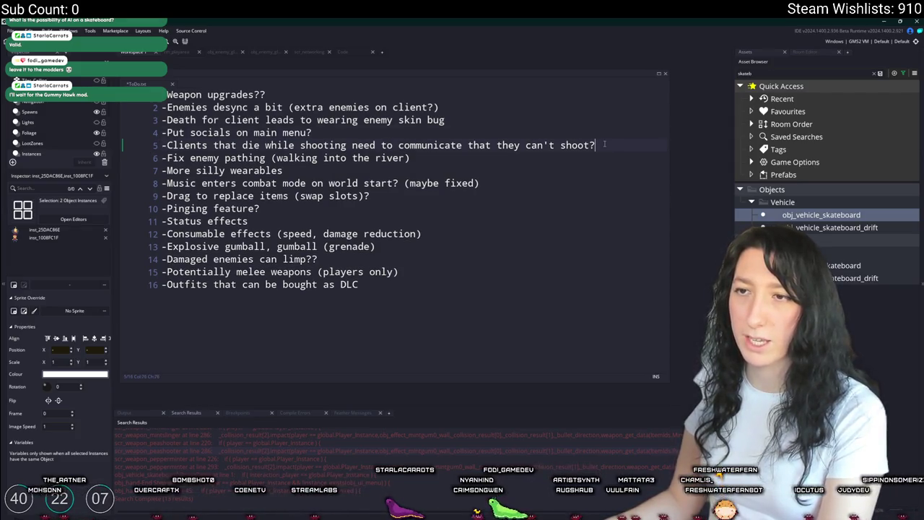
Step: Replace the clients-dying-while-shooting item with 'Fullscreen is causing crashes'
triple_click(615, 146)
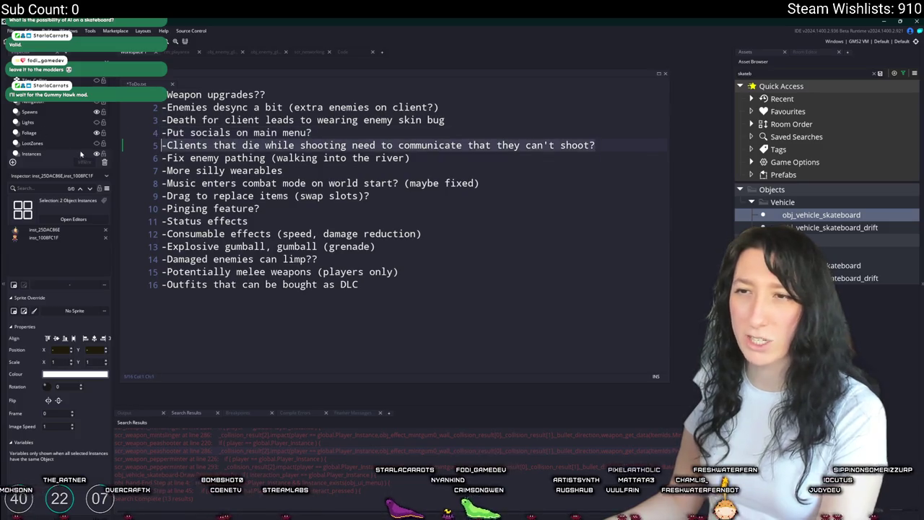
click(482, 154)
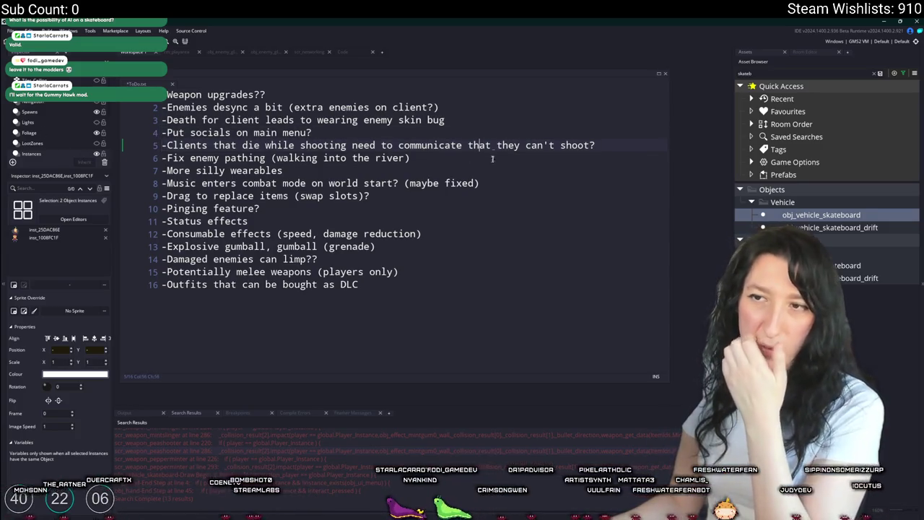
triple_click(494, 146)
key(BackSpace)
key(BackSpace)
text(-Fu)
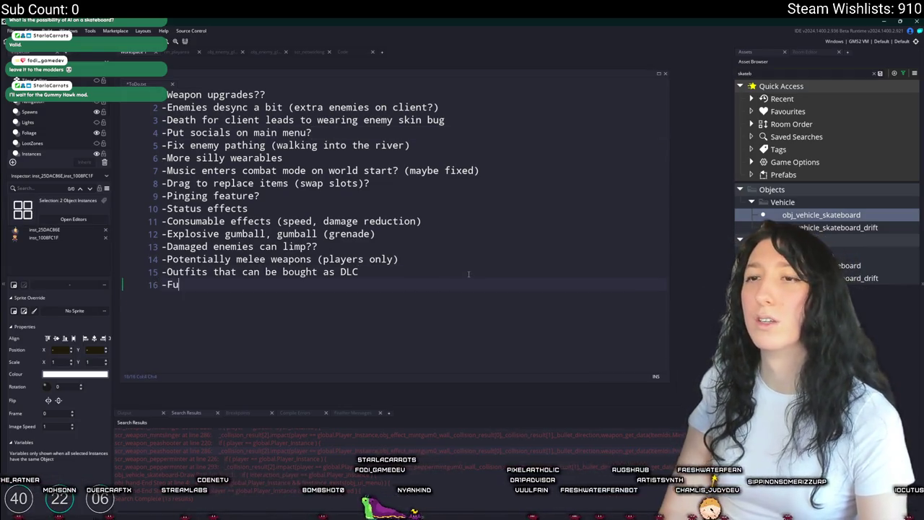
text(llscreen is causing)
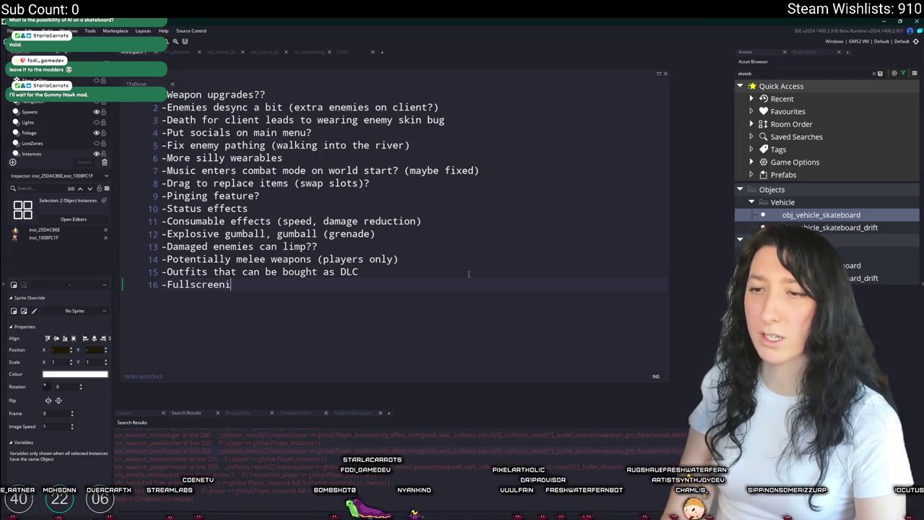
text( crashes)
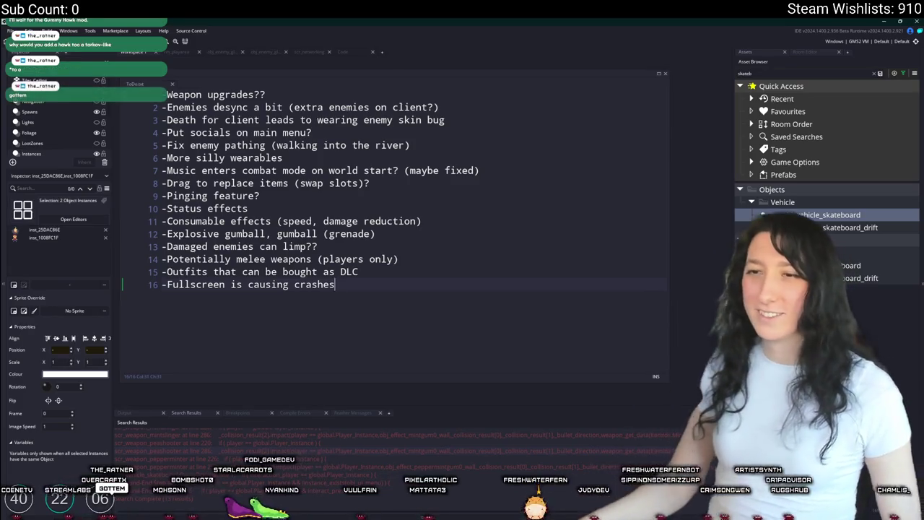
Step: Search the project assets for obj_glu to find the glummer enemy
click(248, 208)
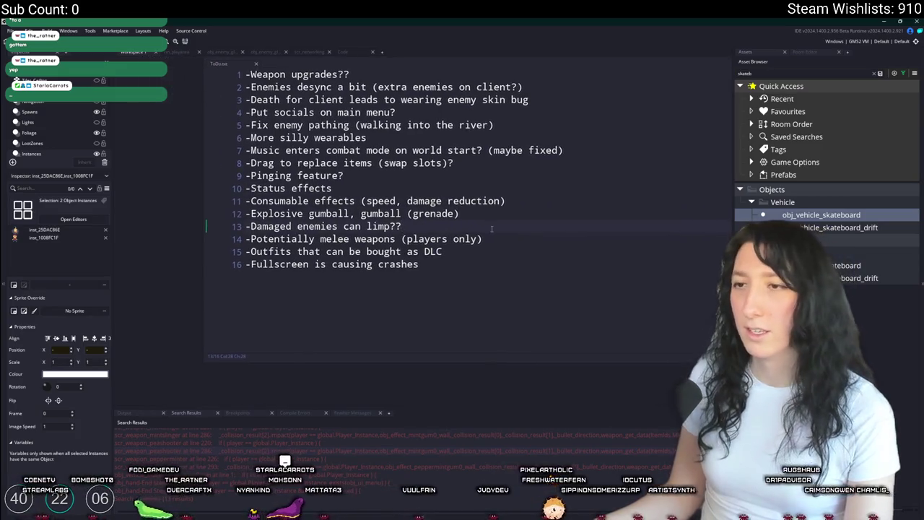
click(411, 251)
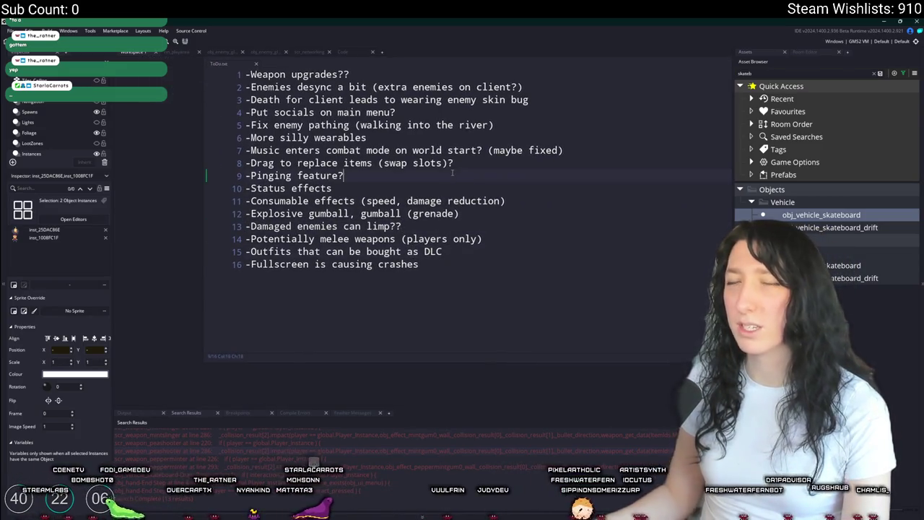
key(ctrl+t)
text(obj_glu)
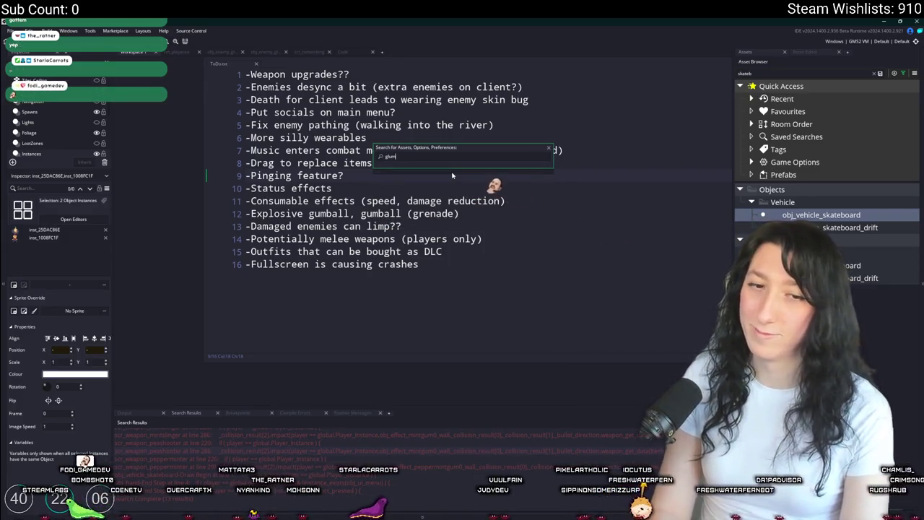
Step: Open obj_enemy_glummer and its Begin Step - States event code
key(Return)
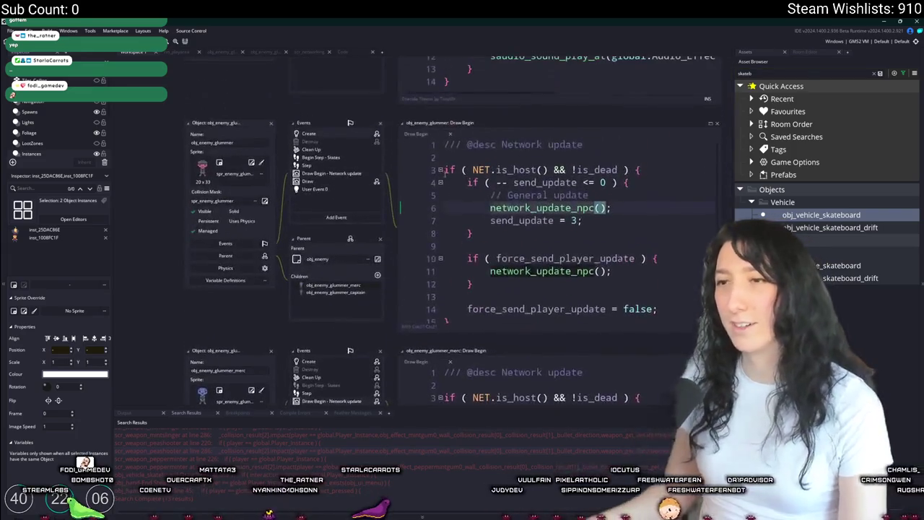
click(364, 150)
click(351, 157)
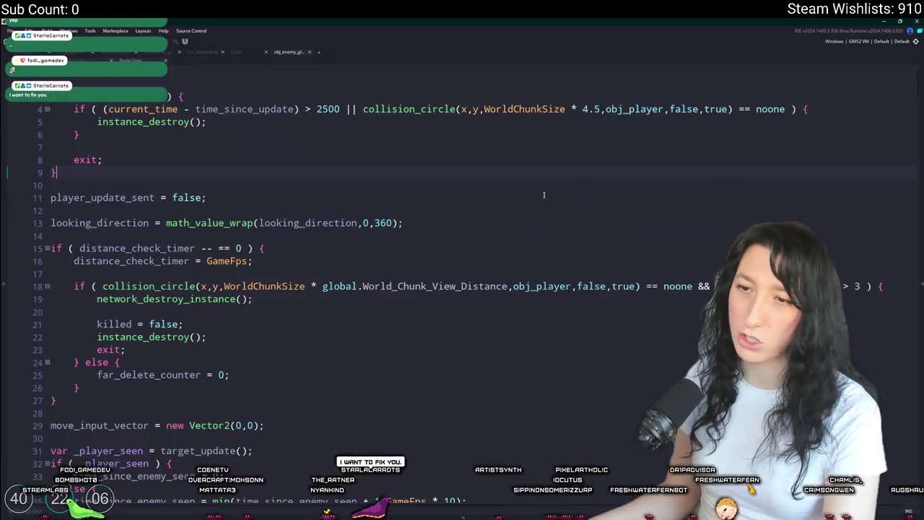
scroll(563, 180, down, 8)
scroll(546, 194, down, 6)
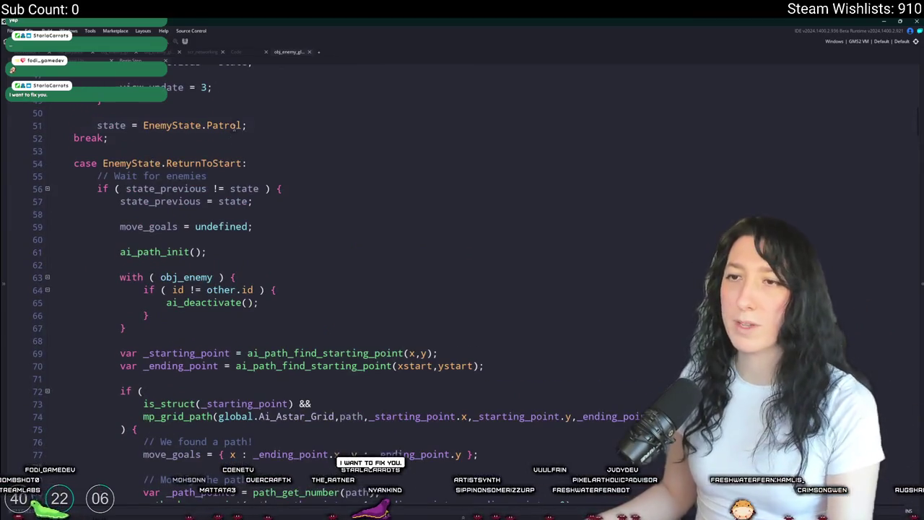
Step: Step through the Patrol matches and review the patrol pathfinding code
click(907, 78)
click(908, 78)
click(907, 78)
scroll(571, 257, down, 5)
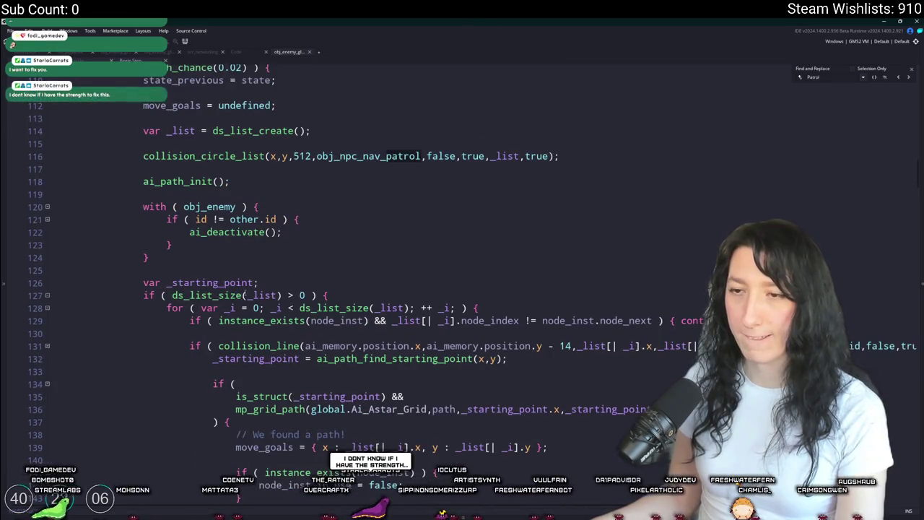
scroll(417, 284, down, 7)
scroll(416, 284, up, 3)
scroll(469, 322, down, 2)
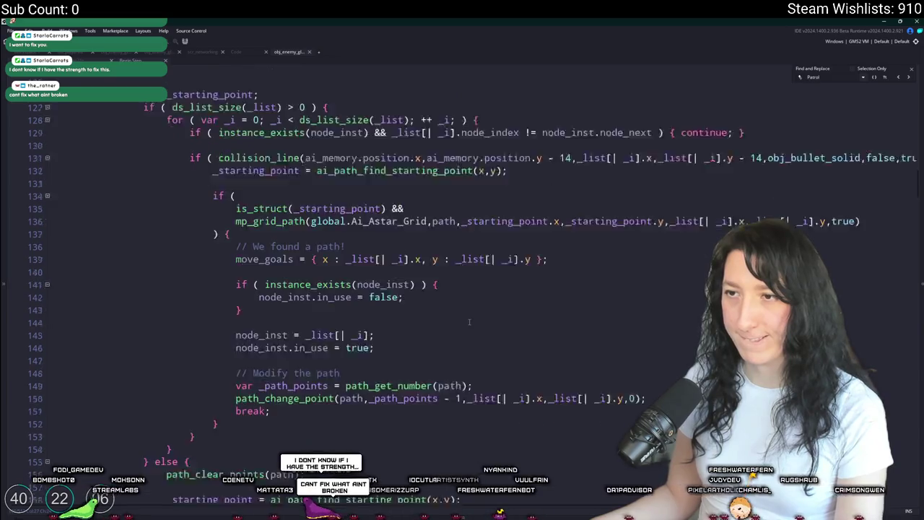
scroll(502, 109, up, 2)
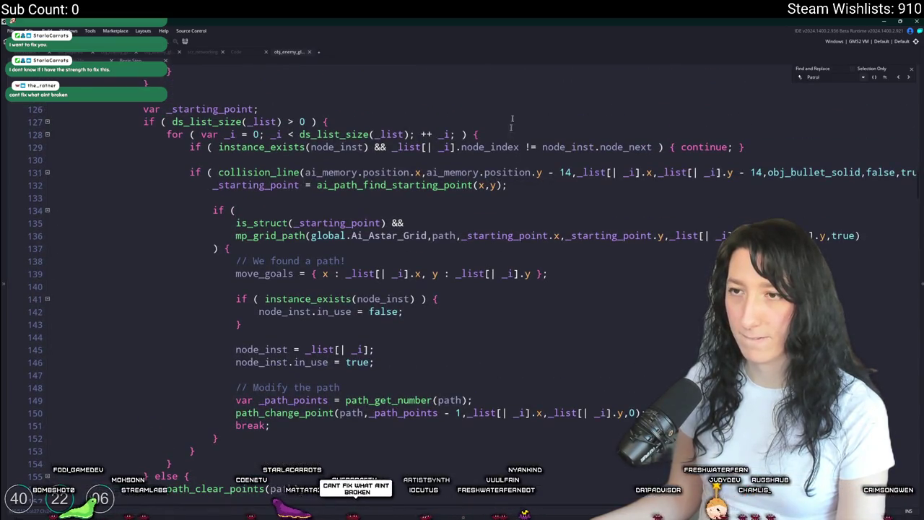
scroll(503, 159, up, 1)
scroll(404, 253, down, 7)
scroll(312, 344, down, 3)
scroll(260, 325, up, 3)
scroll(210, 300, down, 6)
scroll(210, 300, down, 5)
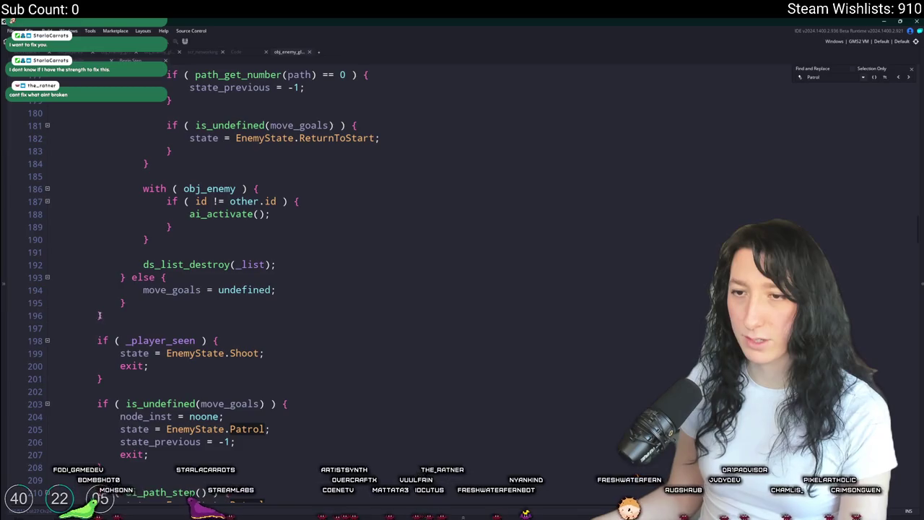
scroll(194, 297, up, 20)
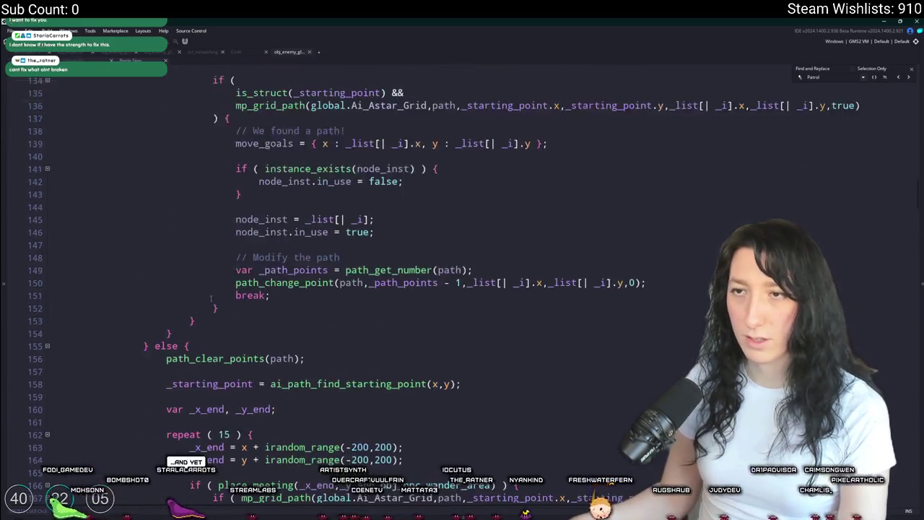
scroll(194, 296, up, 3)
scroll(189, 274, down, 20)
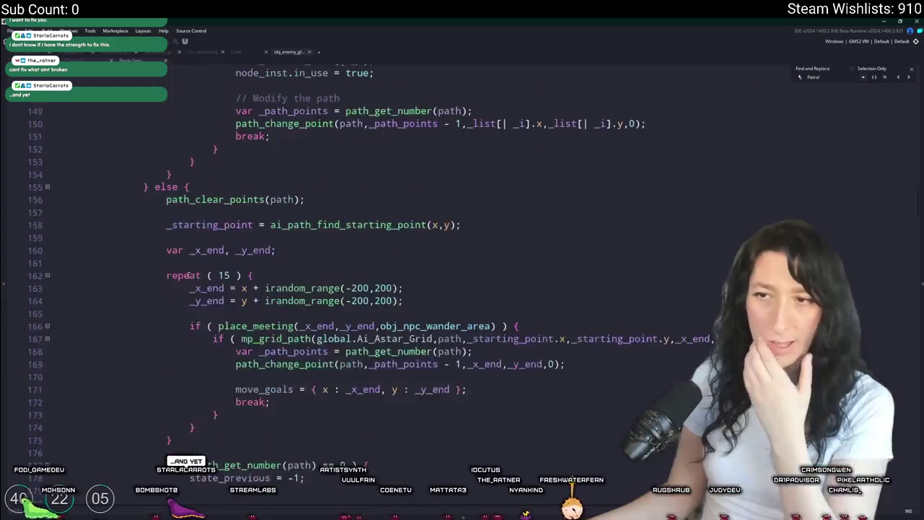
scroll(186, 248, down, 2)
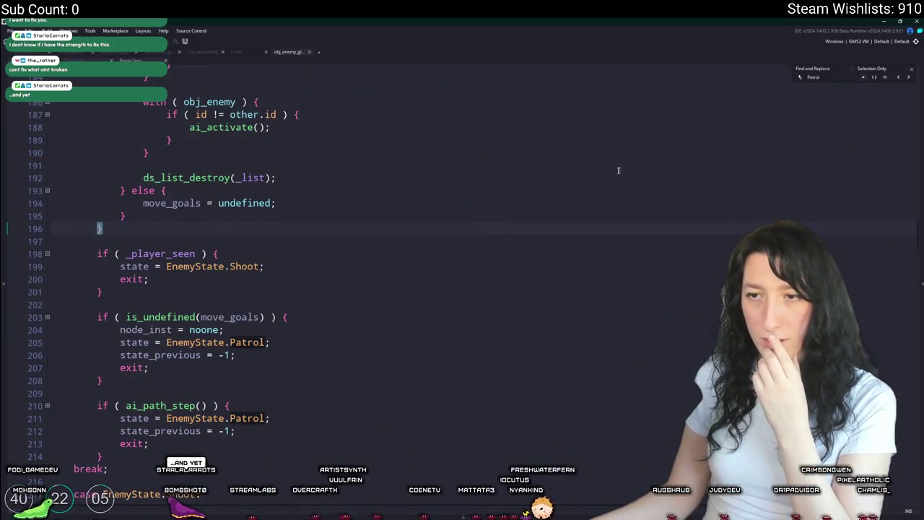
Step: Highlight every use of move_goals in the state code
click(240, 317)
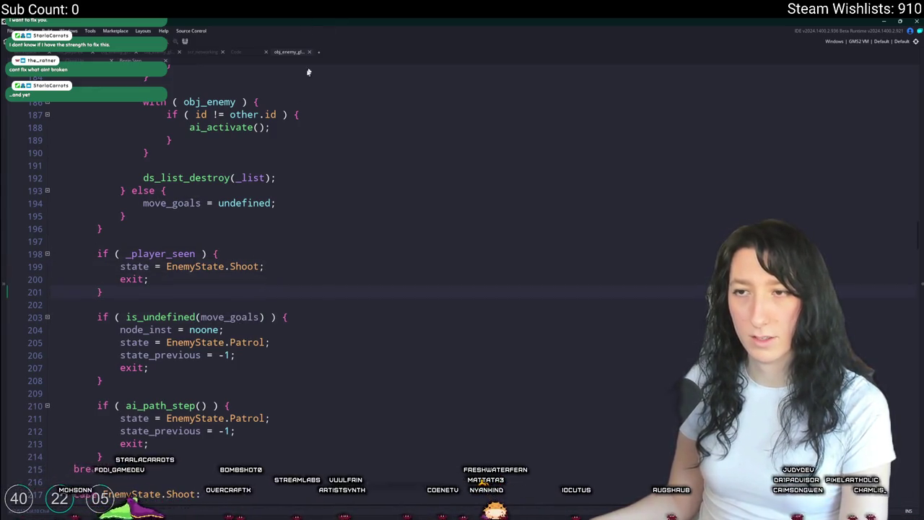
scroll(270, 229, up, 2)
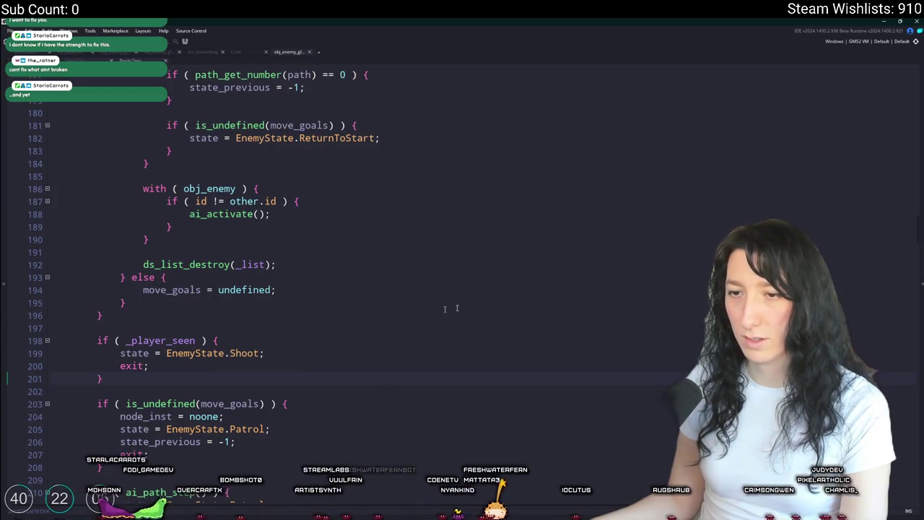
mouse_move(919, 229)
mouse_down()
mouse_move(914, 290)
mouse_move(921, 112)
mouse_move(918, 197)
mouse_move(918, 179)
mouse_up()
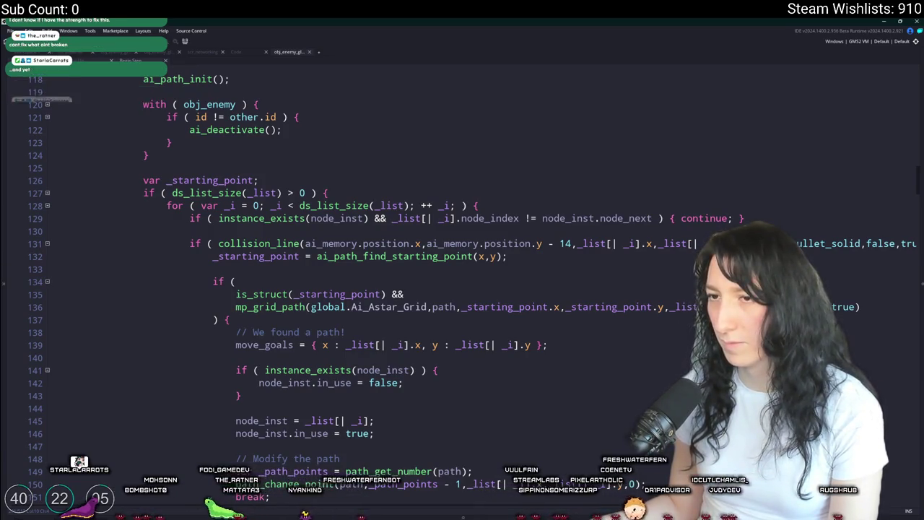
scroll(427, 379, down, 2)
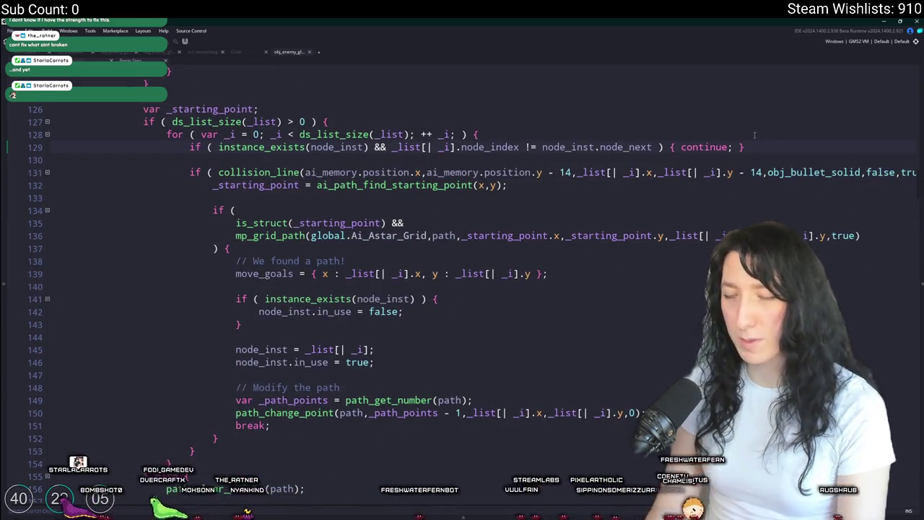
Step: Open the scr_ai script containing ai_deactivate and ai_activate via asset search
key(ctrl+t)
text(a)
key(Return)
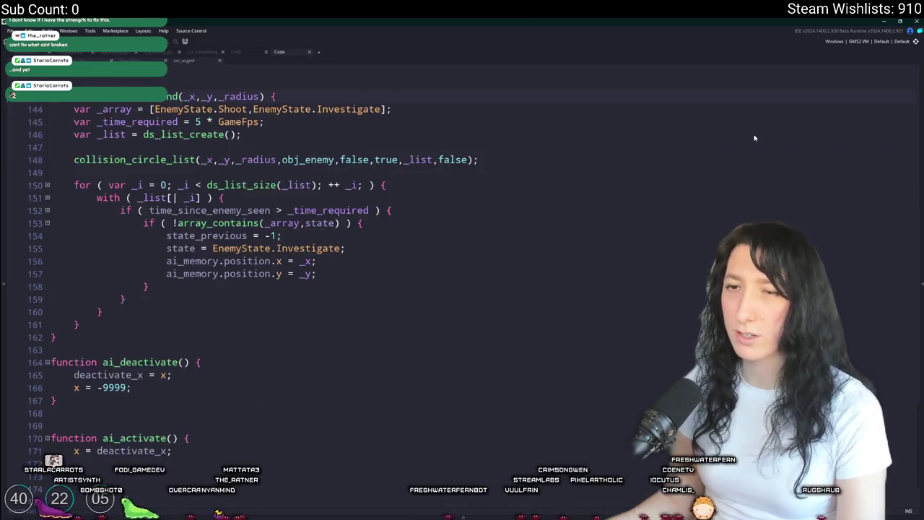
click(398, 213)
click(432, 220)
click(397, 197)
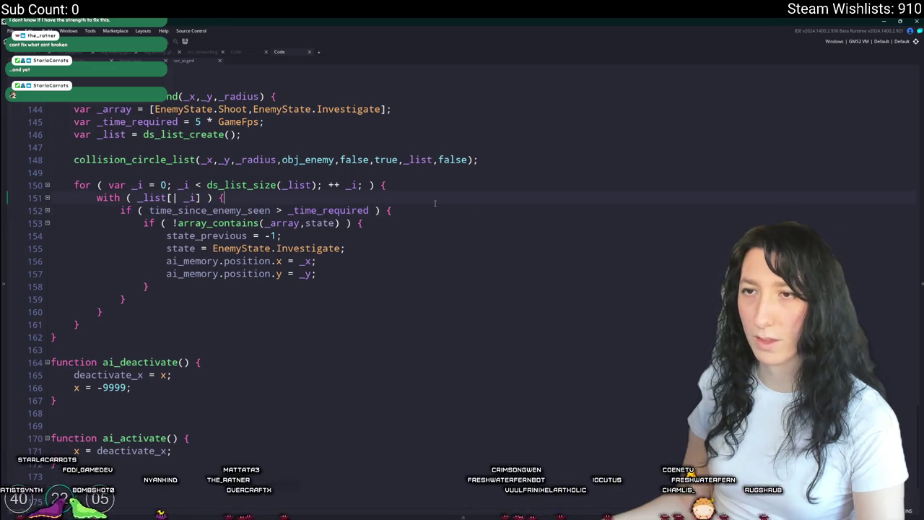
double_click(108, 110)
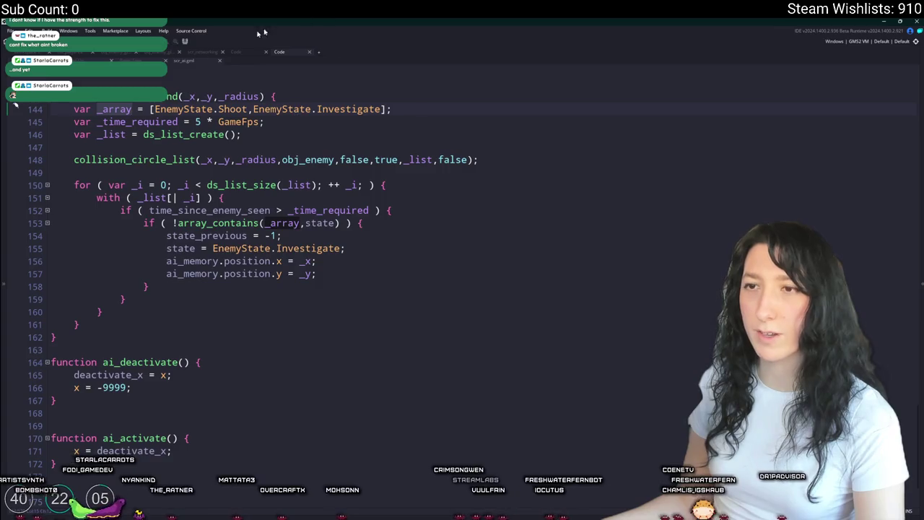
click(386, 248)
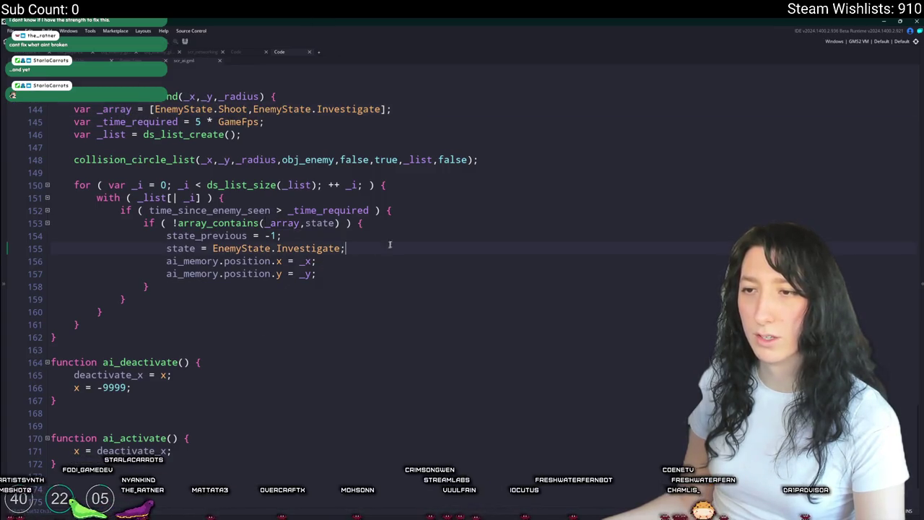
key(Down)
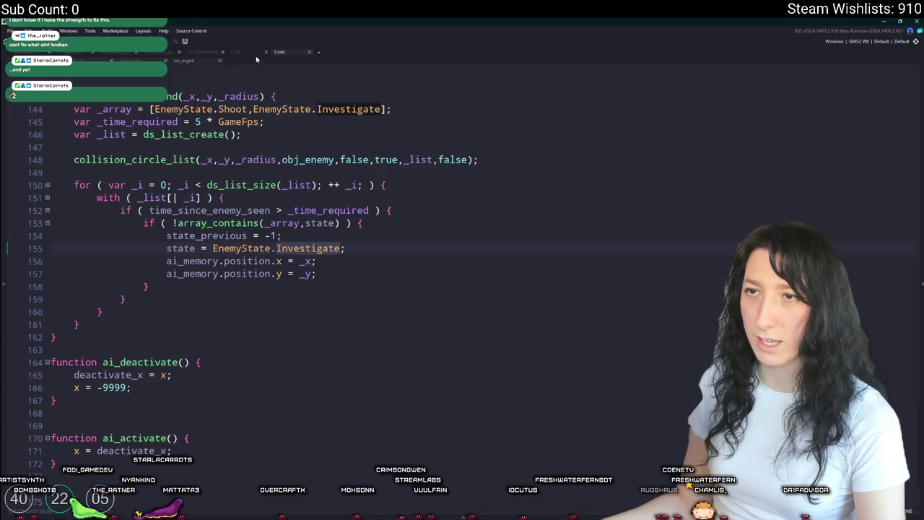
click(244, 51)
click(283, 57)
click(244, 58)
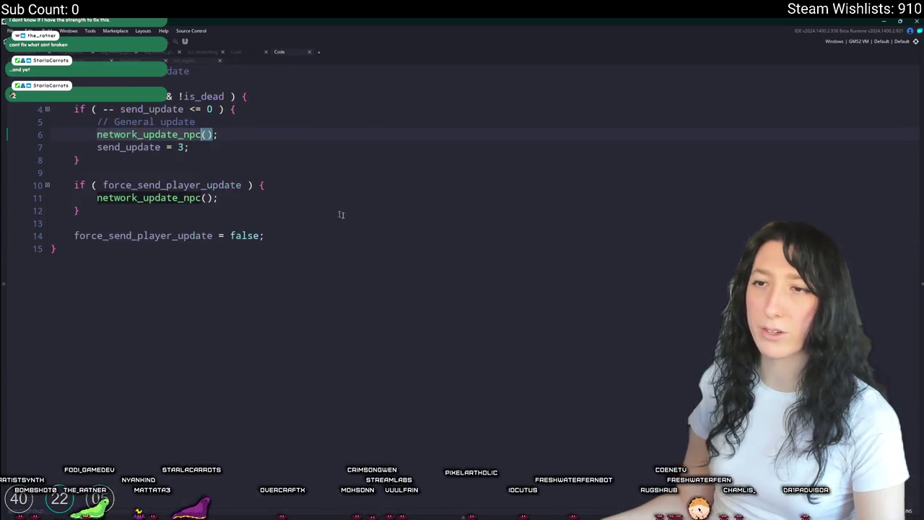
click(122, 56)
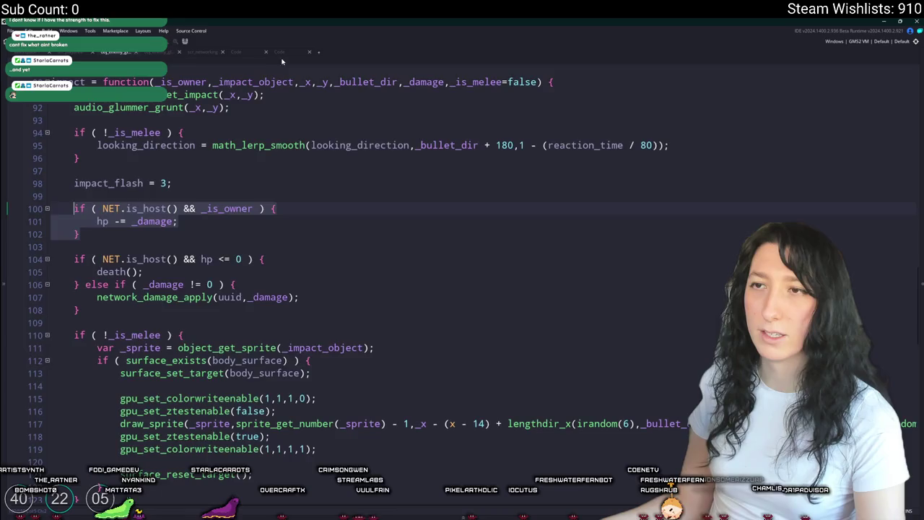
click(244, 57)
click(280, 57)
click(279, 52)
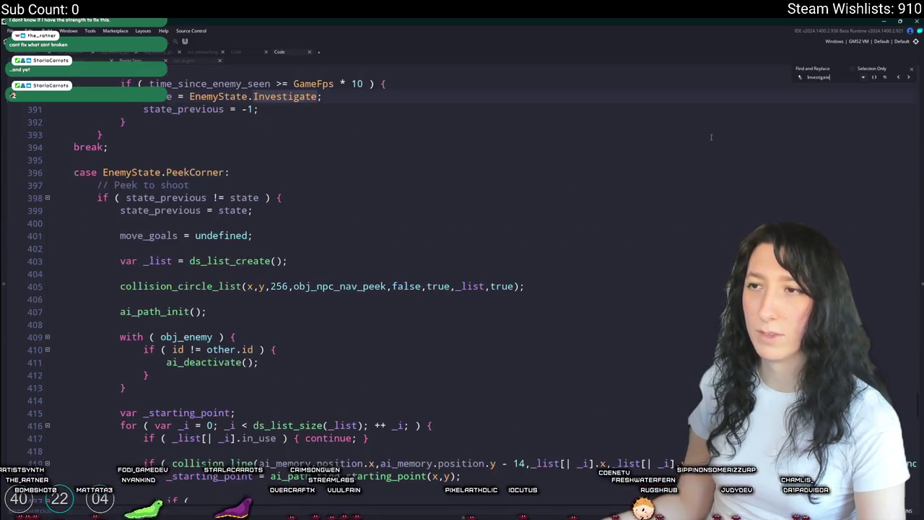
scroll(729, 155, up, 2)
click(909, 78)
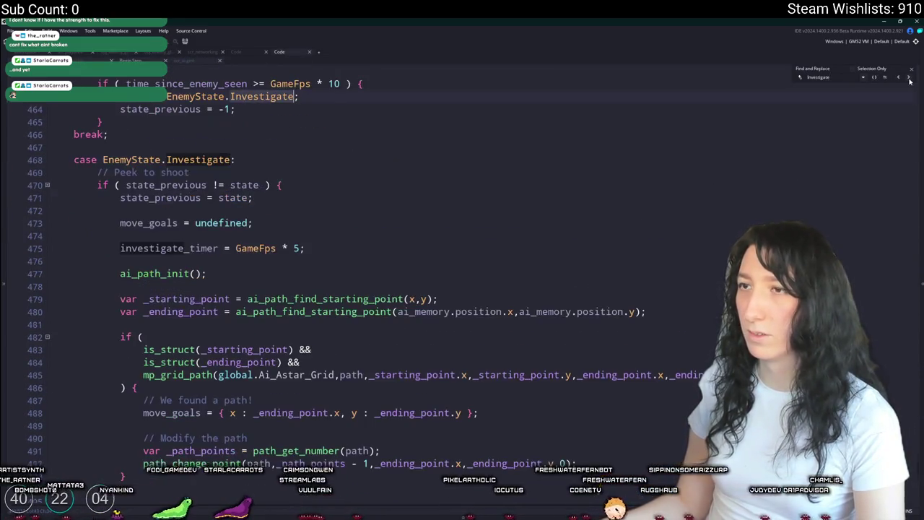
click(909, 79)
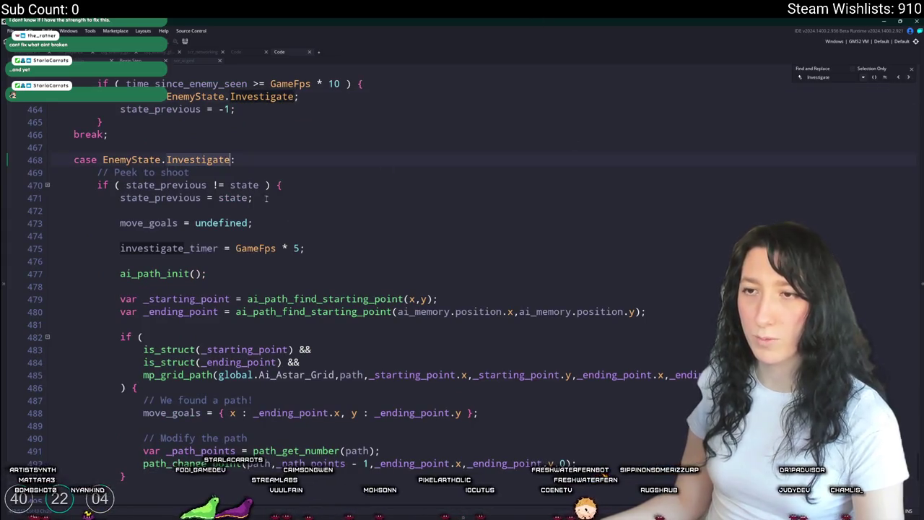
scroll(273, 184, down, 6)
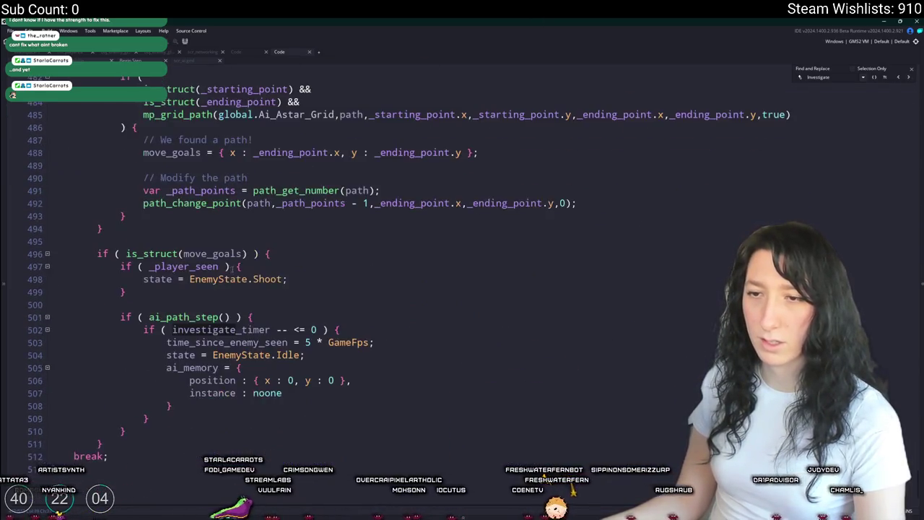
scroll(255, 160, up, 4)
scroll(250, 210, down, 3)
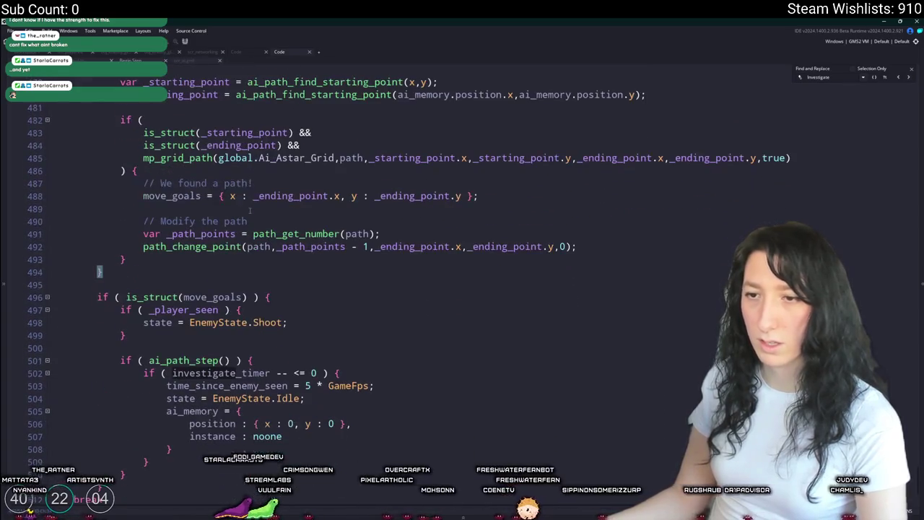
scroll(288, 264, down, 1)
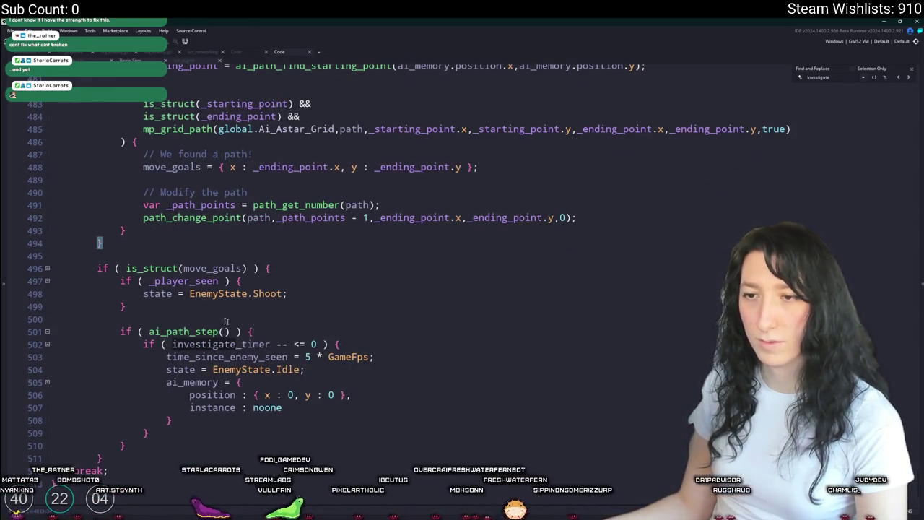
scroll(215, 320, up, 7)
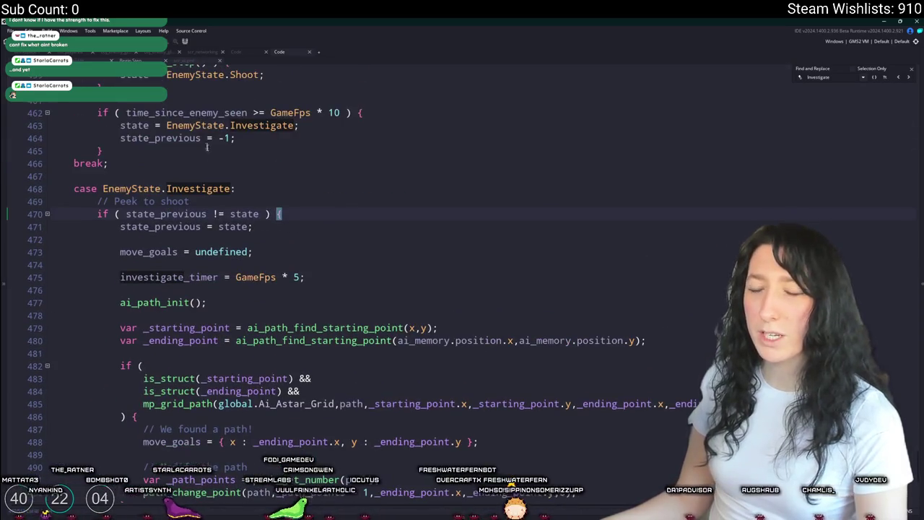
Step: Search all scripts for 'Investigate' and jump to its match in ai_hear_sound
click(910, 76)
click(795, 175)
key(ctrl+shift+f)
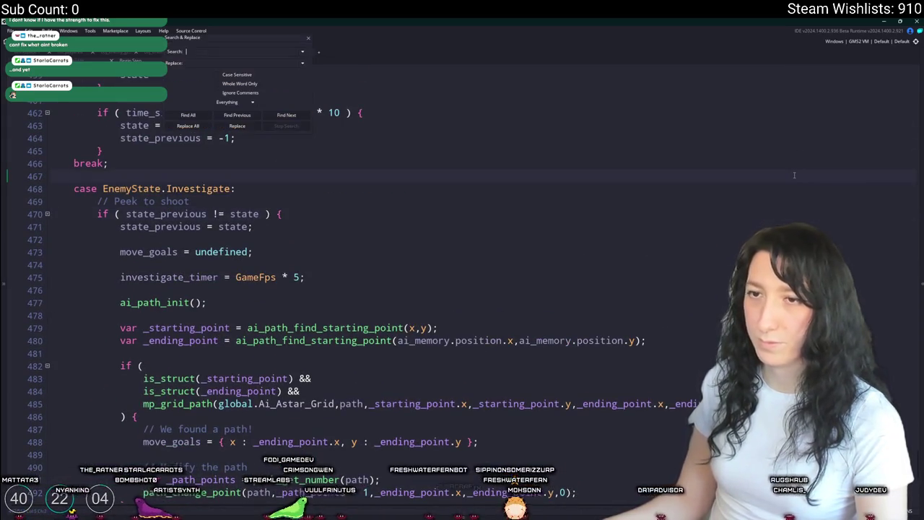
text(Investigate)
key(Return)
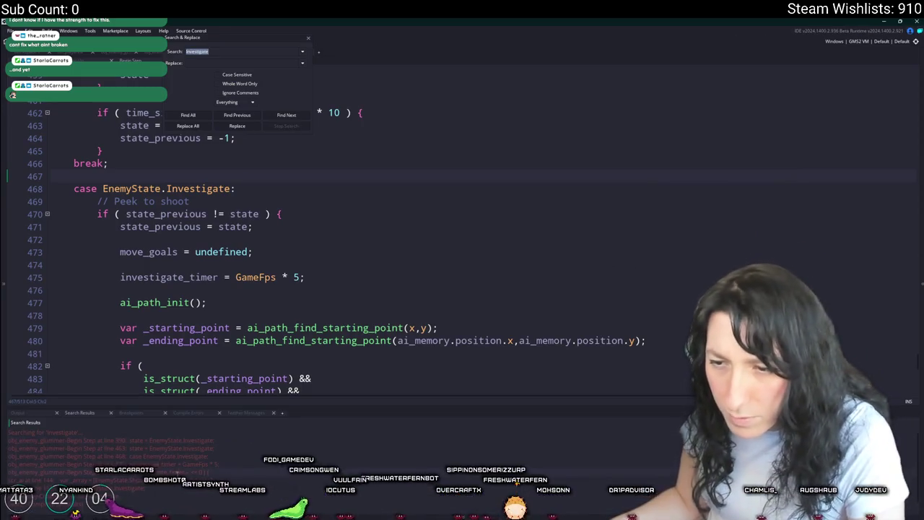
key(Return)
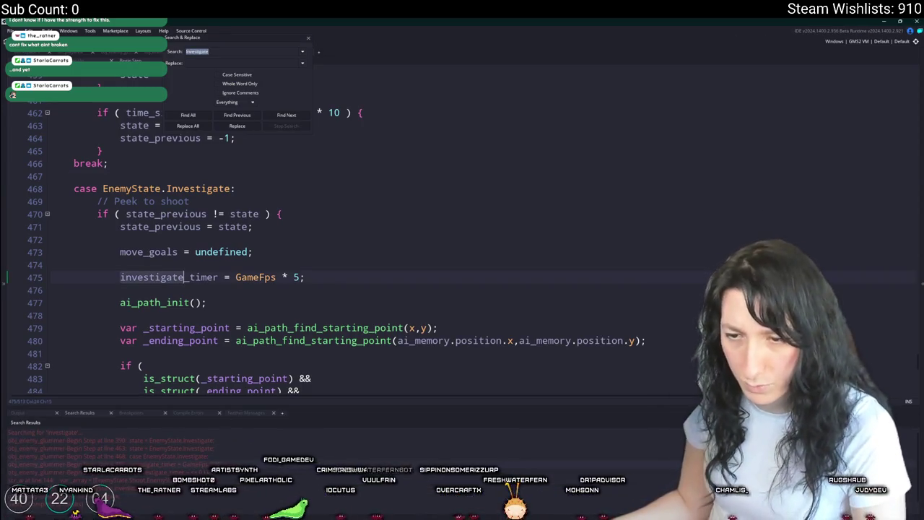
key(Return)
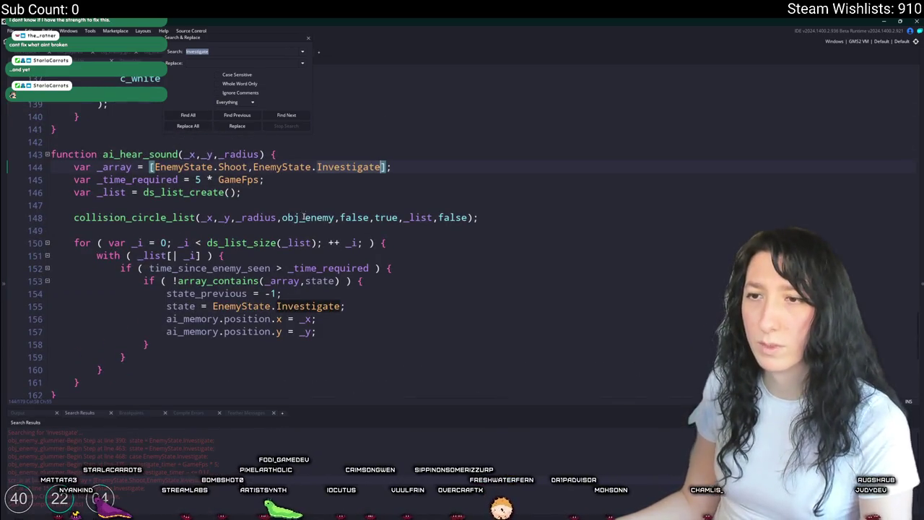
click(308, 40)
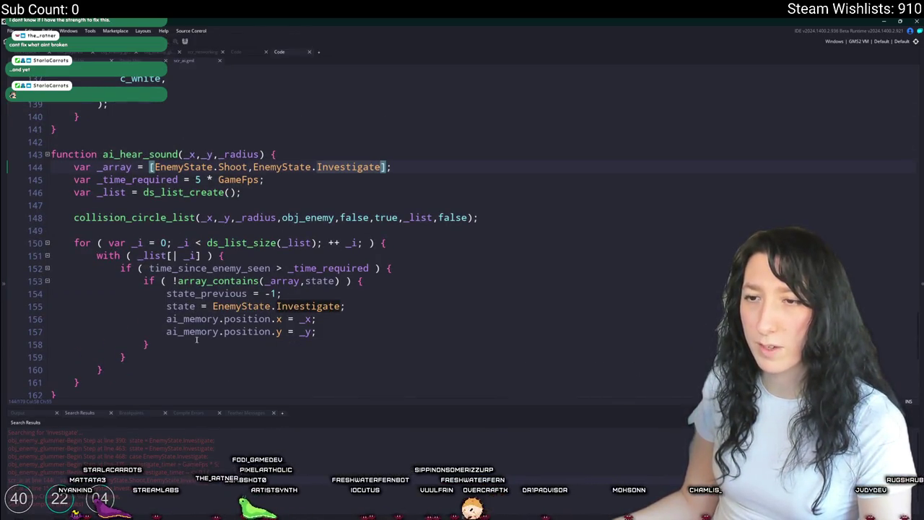
Step: Delete EnemyState.Investigate from ai_hear_sound's _array, leaving EnemyState.Shoot, and run with F5
click(248, 293)
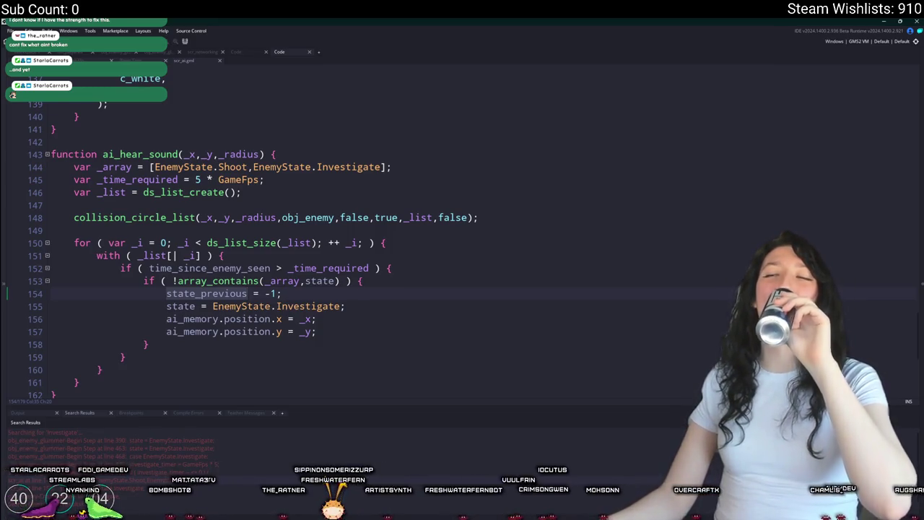
click(299, 281)
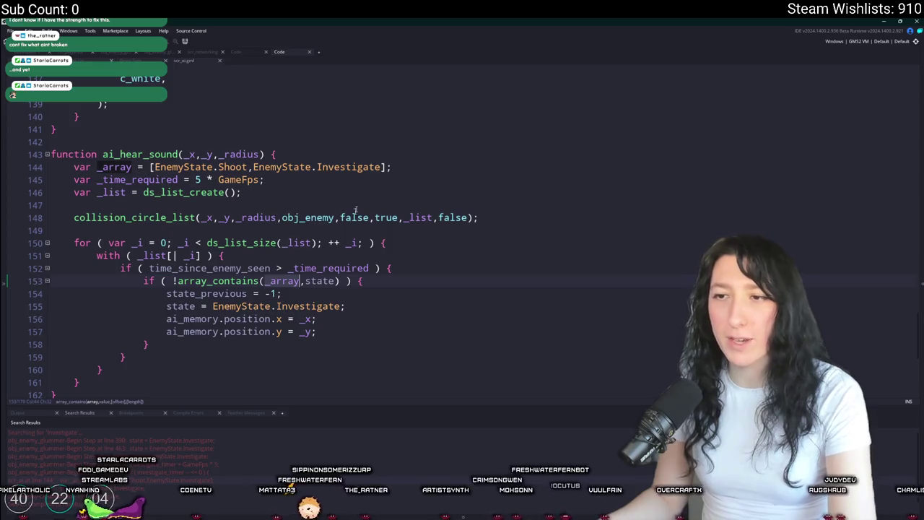
drag(380, 167, 261, 167)
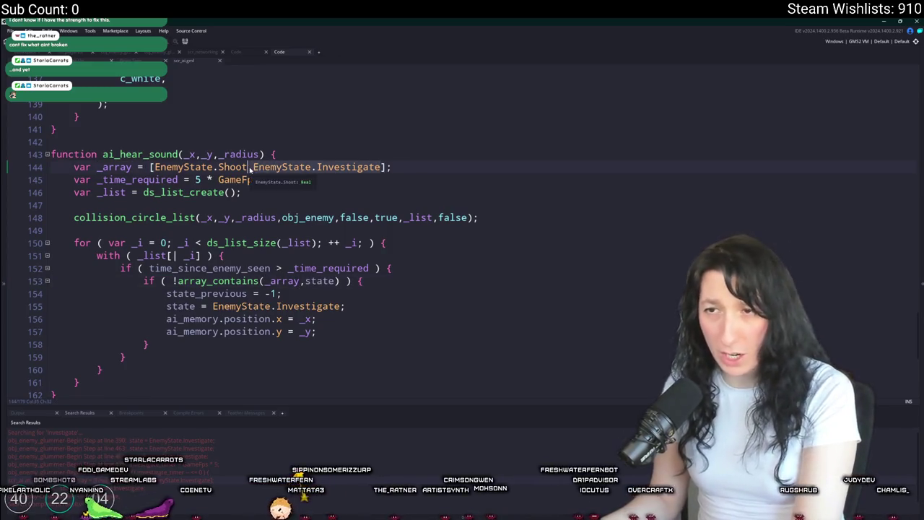
key(BackSpace)
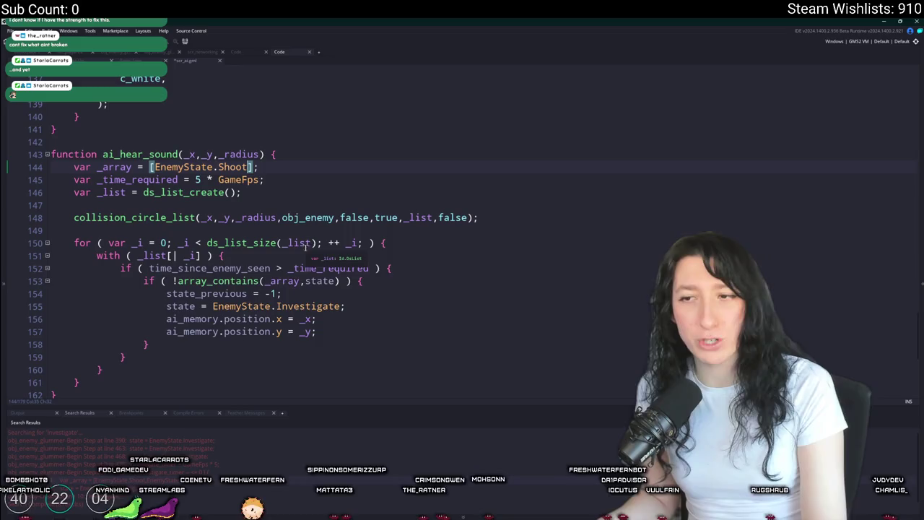
click(425, 311)
key(F5)
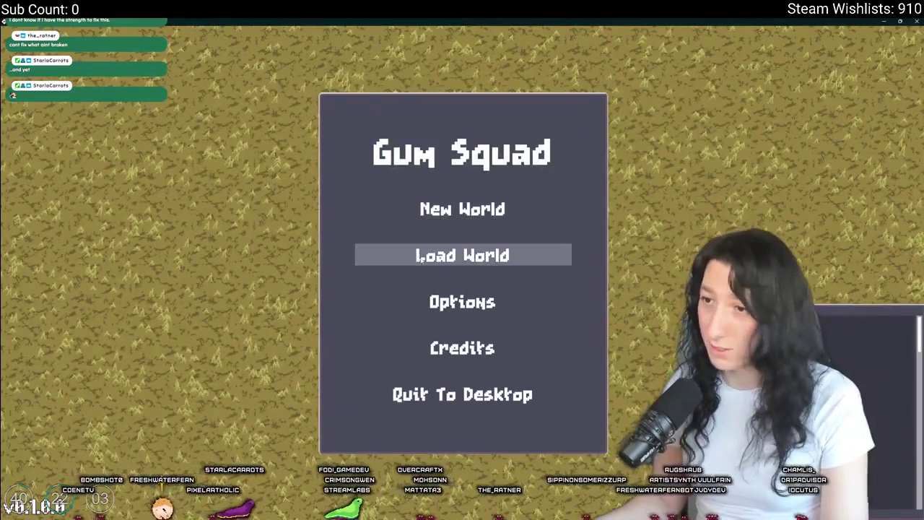
Step: Set up and host a new world from the Gum Squad main menu
click(422, 256)
click(353, 361)
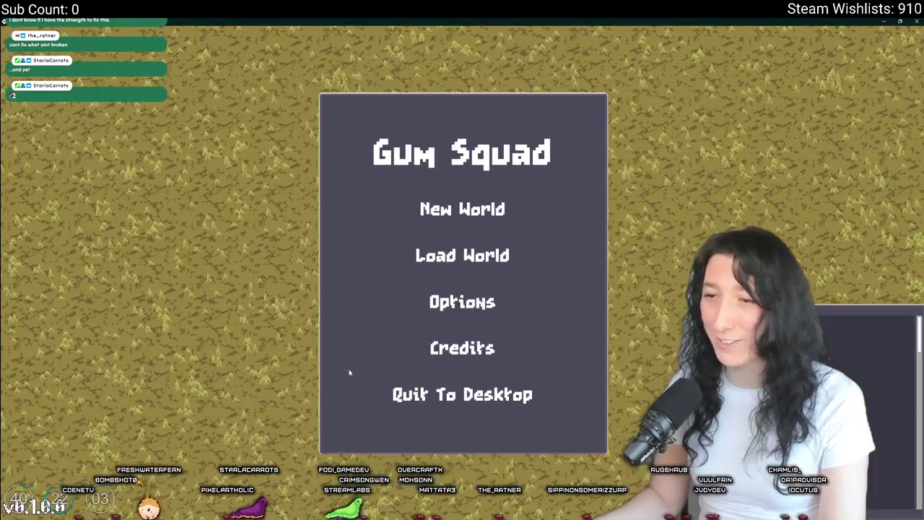
click(426, 210)
click(394, 385)
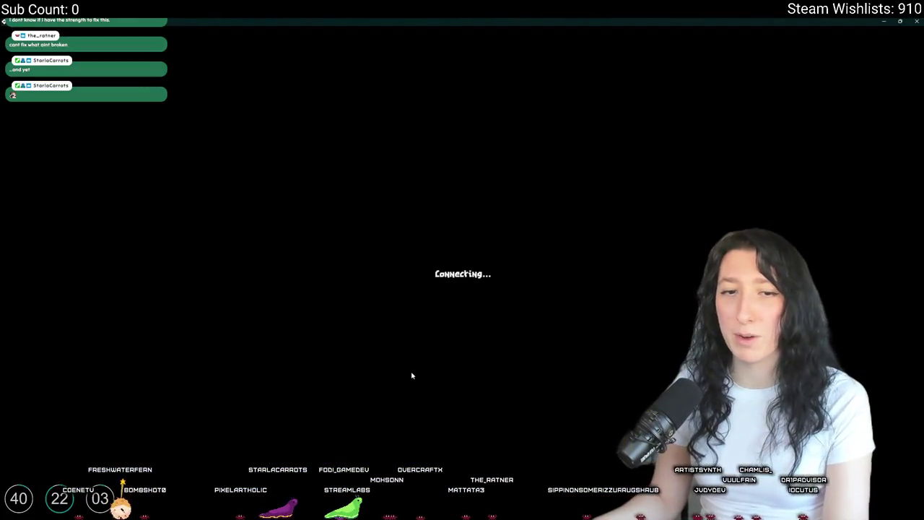
Step: Equip and then unequip the Pepper Minter rifle in the inventory
key(Tab)
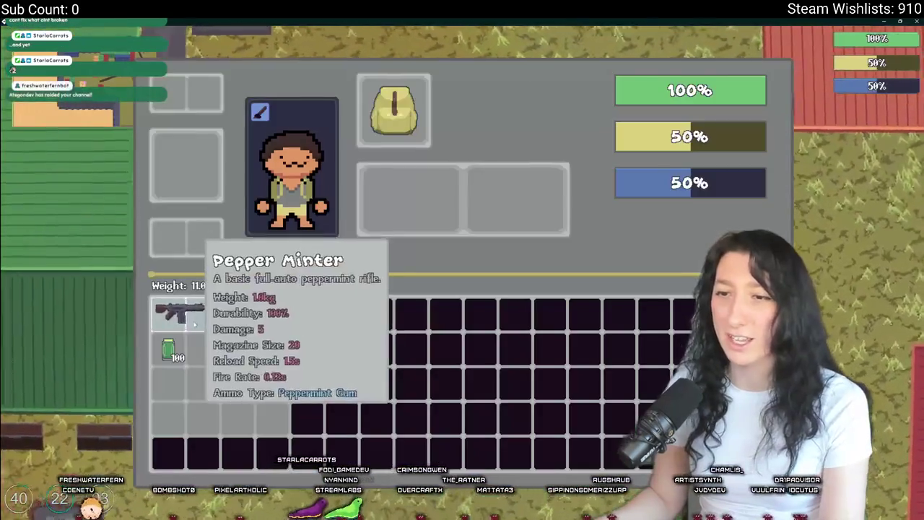
right_click(193, 316)
right_click(404, 189)
key(Tab)
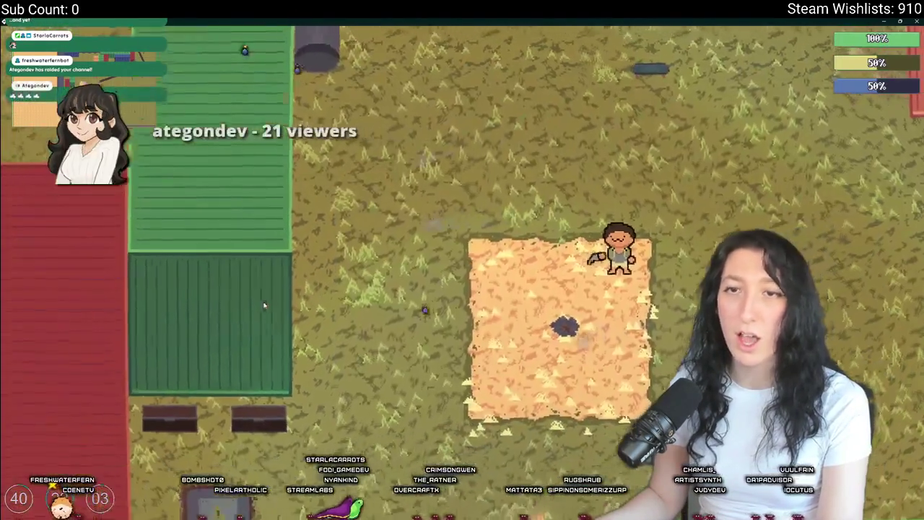
Step: Walk through the shipping container stacks, running away from attacking enemies
key(d)
key(w)
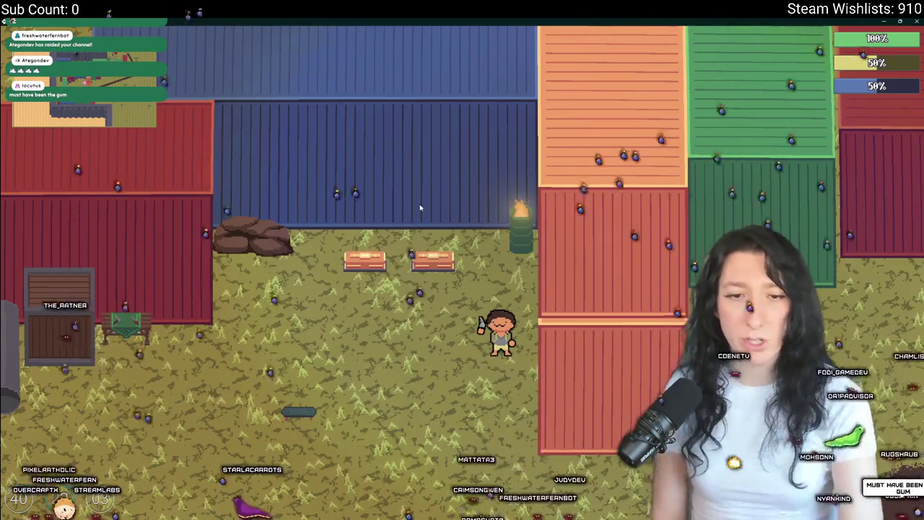
key(d)
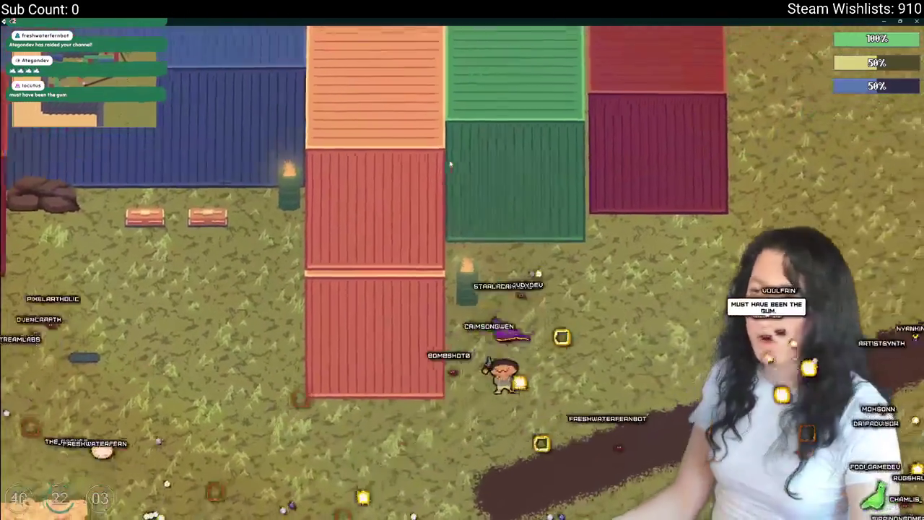
key(w)
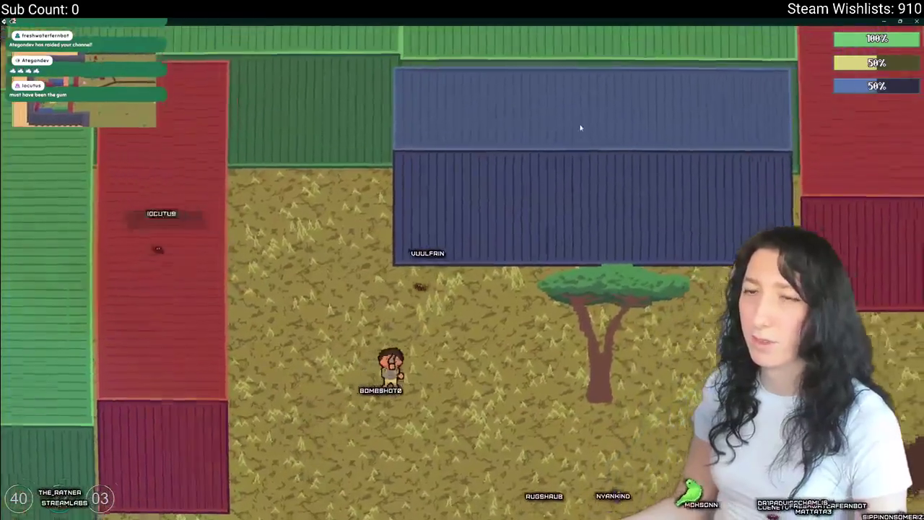
key(d)
key(w)
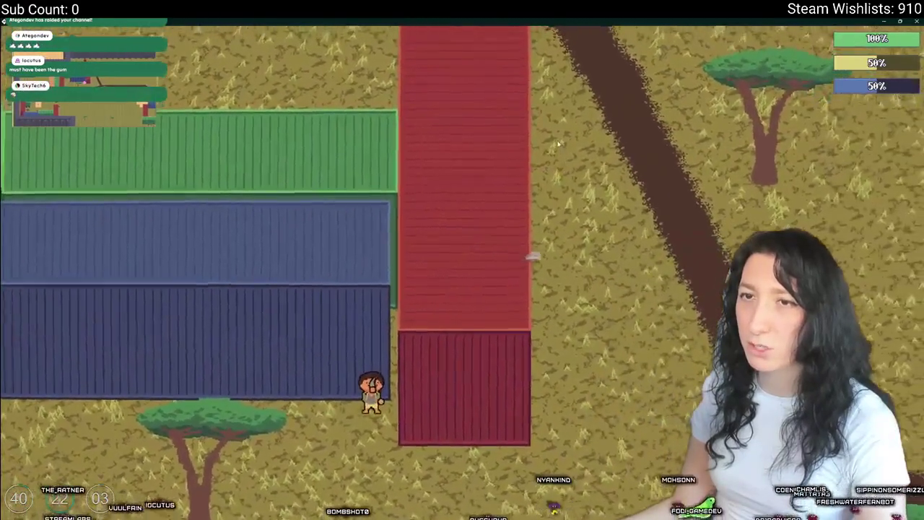
key(a)
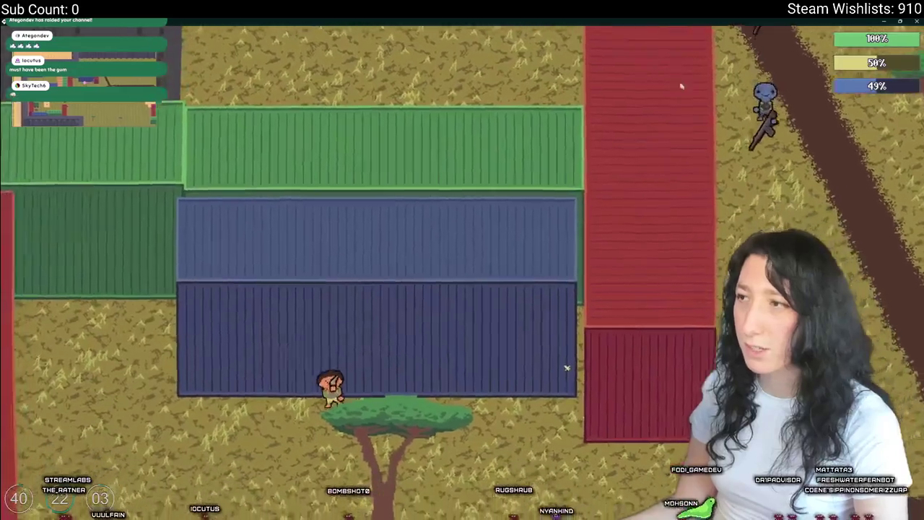
key(a)
key(w)
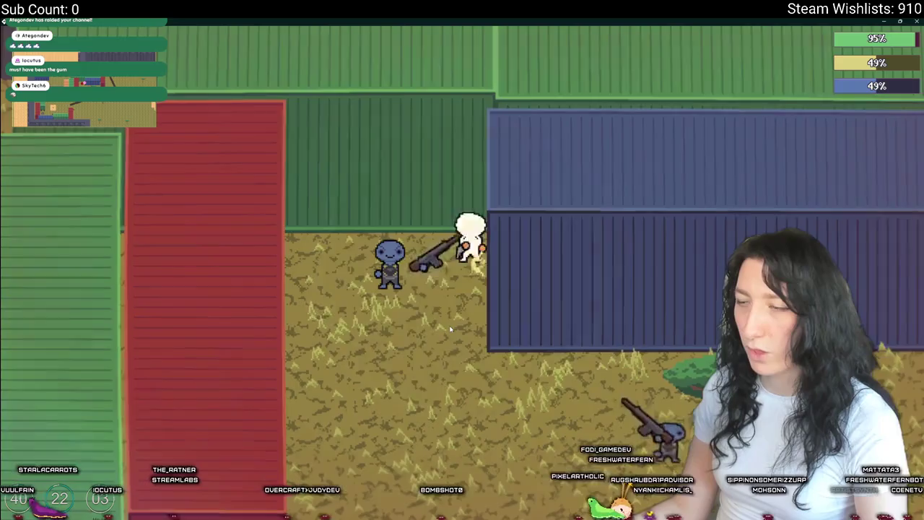
key(a)
key(s)
key(s)
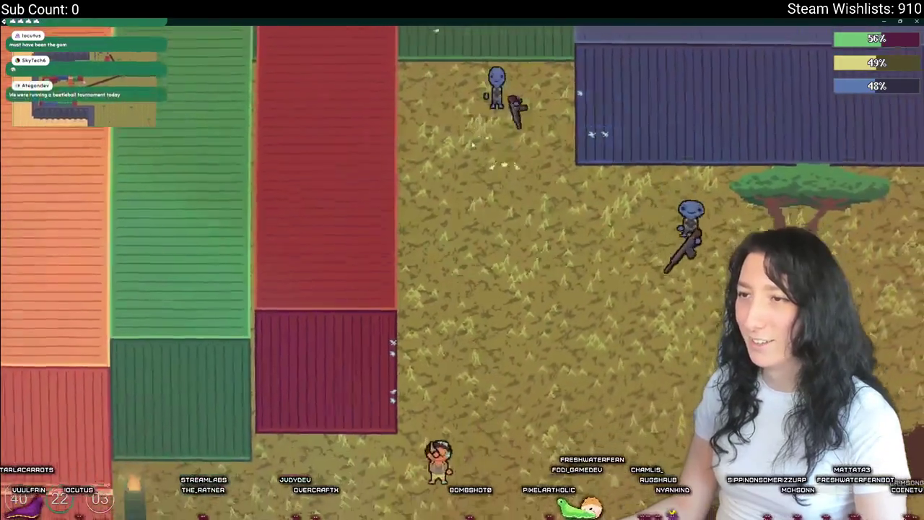
key(s)
key(a)
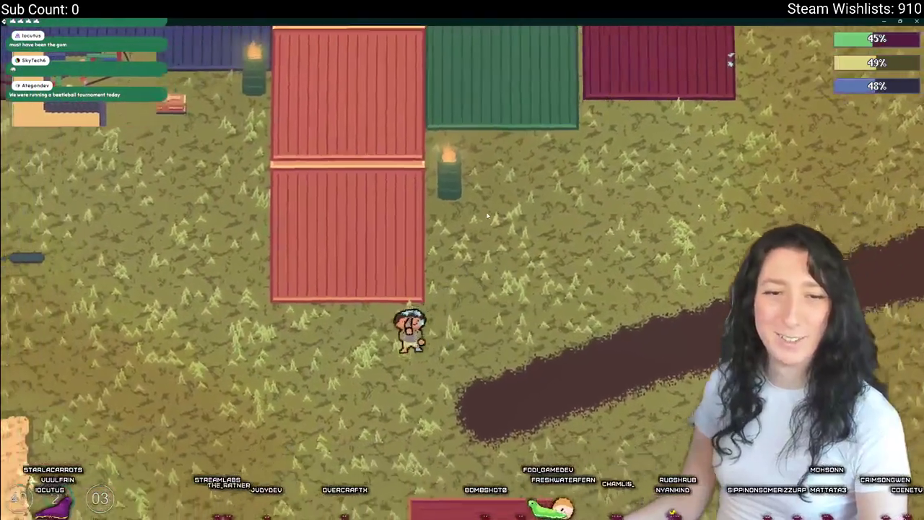
key(w)
key(a)
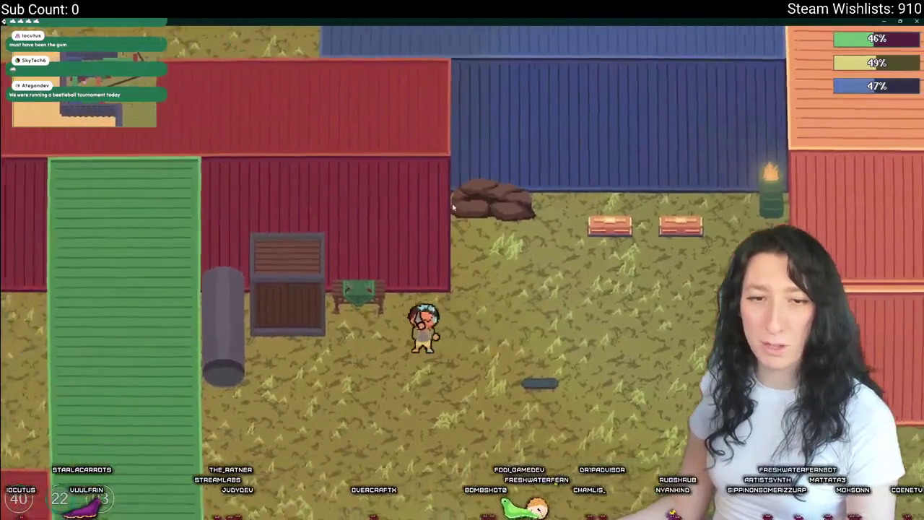
key(s)
key(d)
key(w)
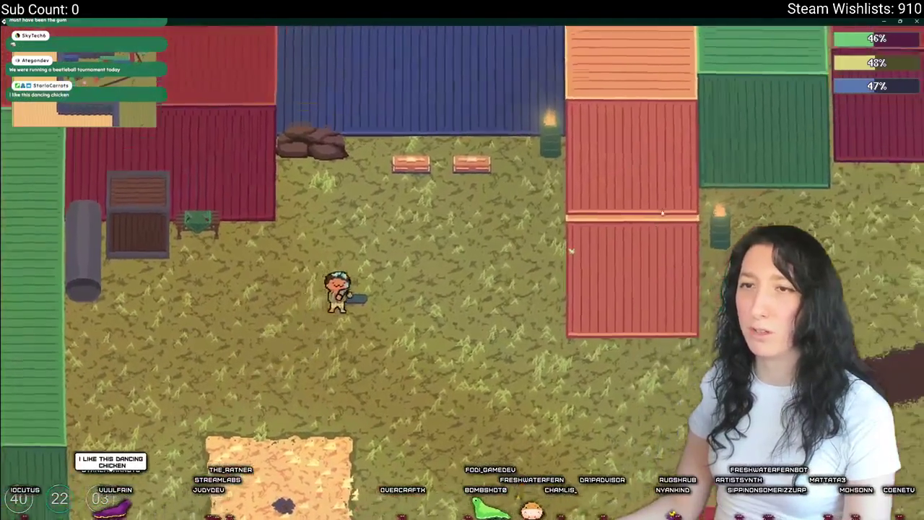
Step: Walk right onto the dirt path, then down-right across the grassland, and quit the game
key(d)
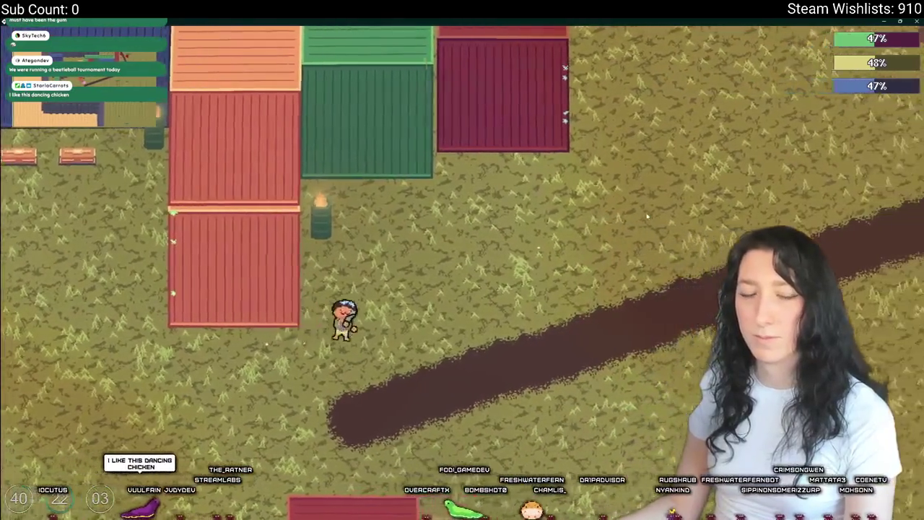
key(w)
key(d)
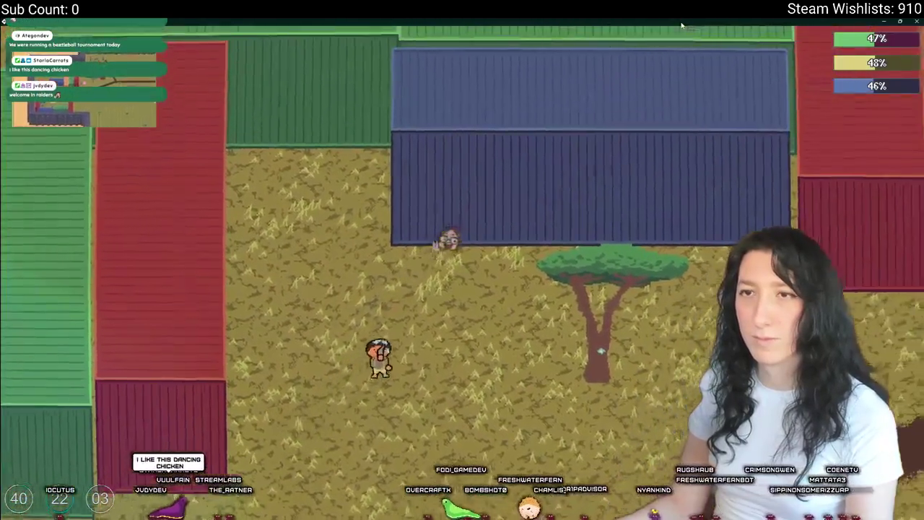
key(d)
key(w)
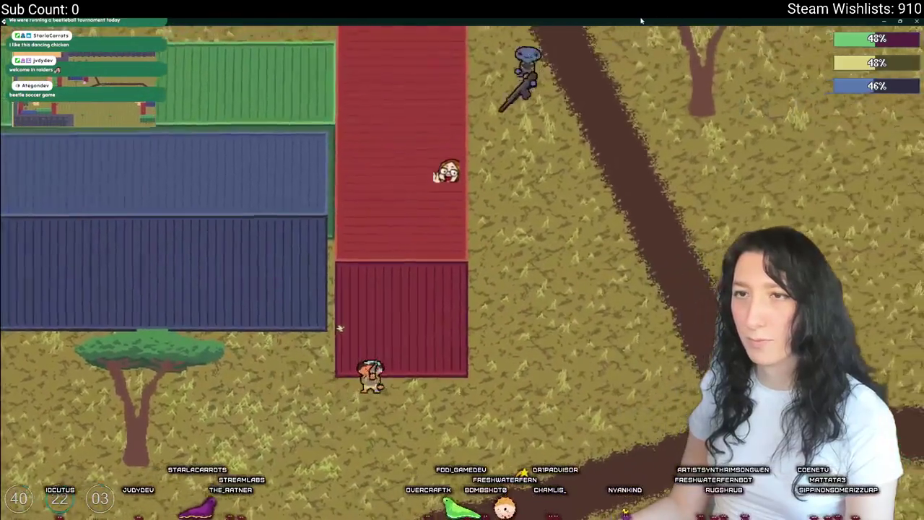
key(d)
key(w)
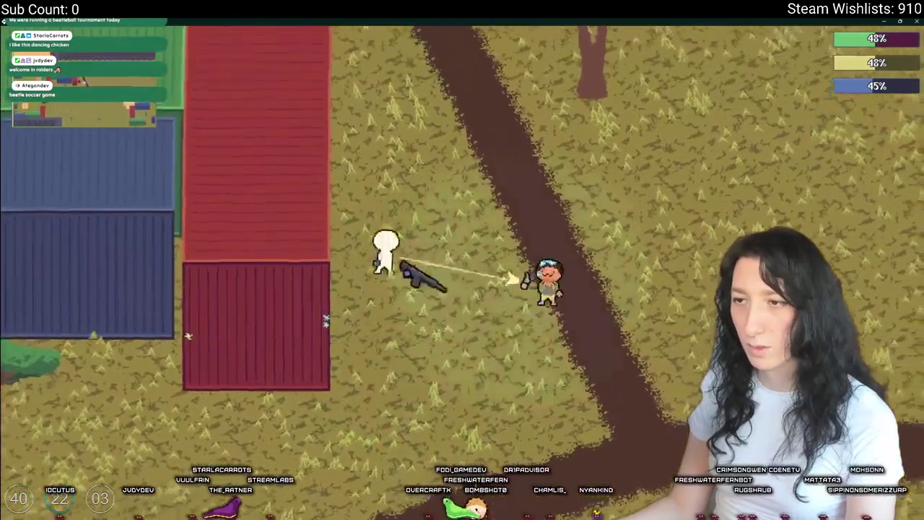
key(d)
key(s)
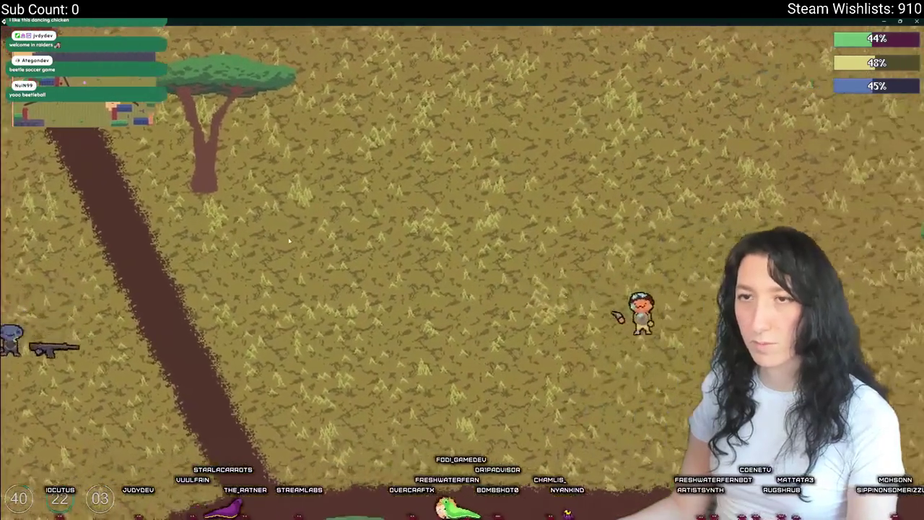
key(s)
key(d)
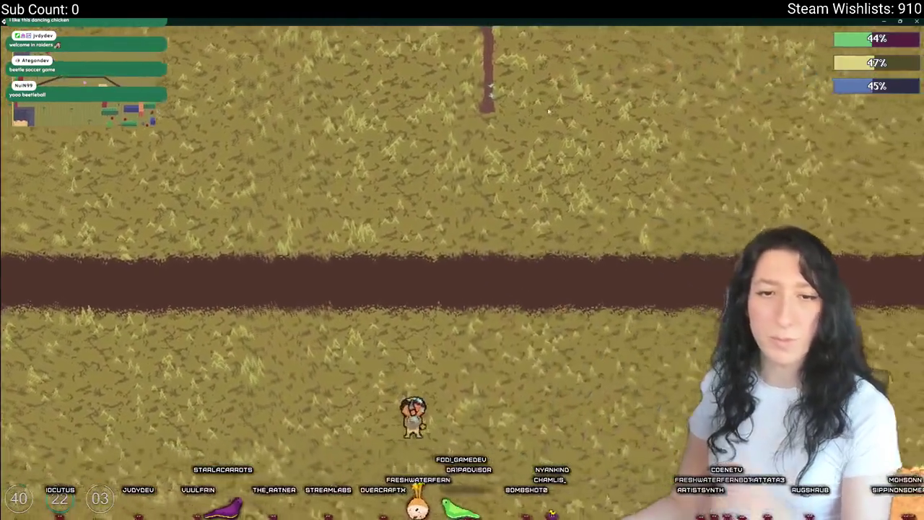
key(s)
key(d)
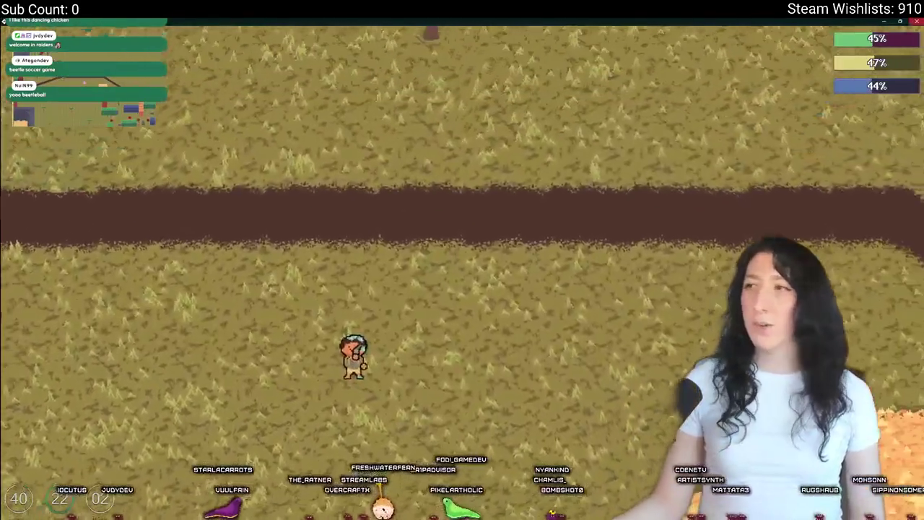
key(w)
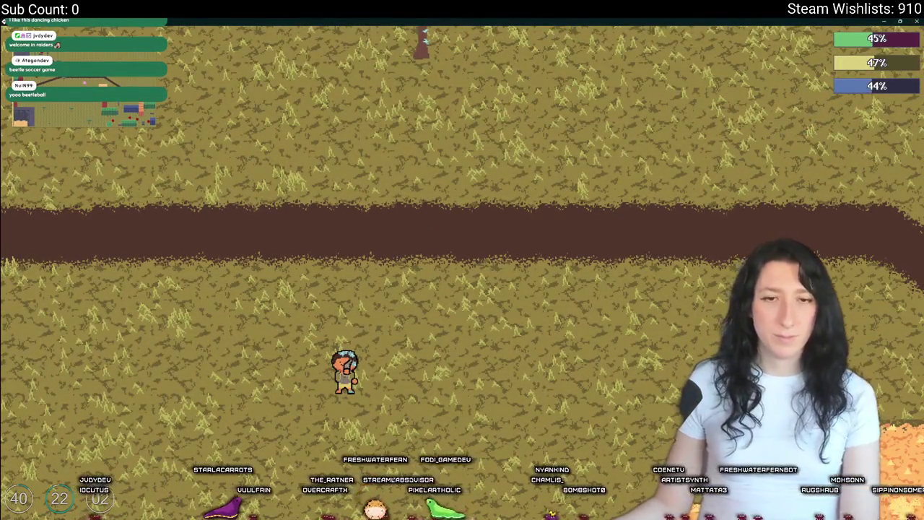
key(Escape)
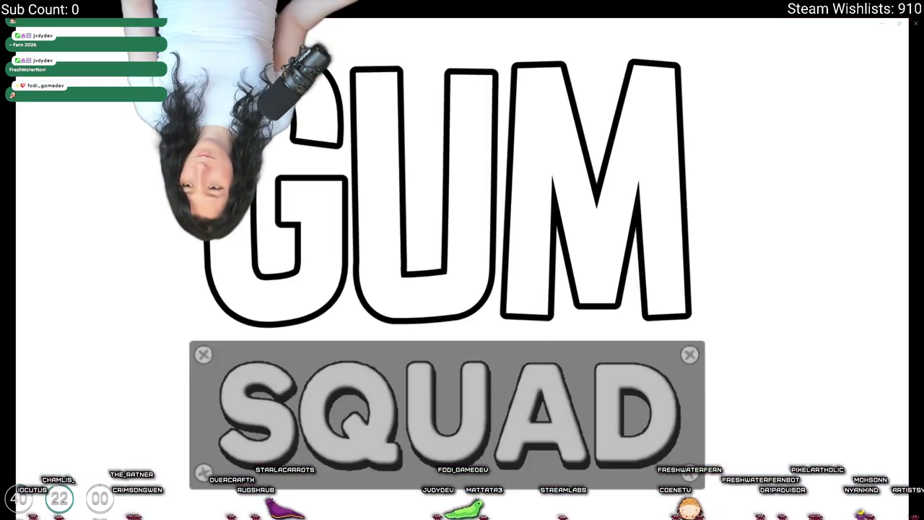
Step: Close the Gum Squad trailer rough cut window in Media Player
mouse_move(568, 465)
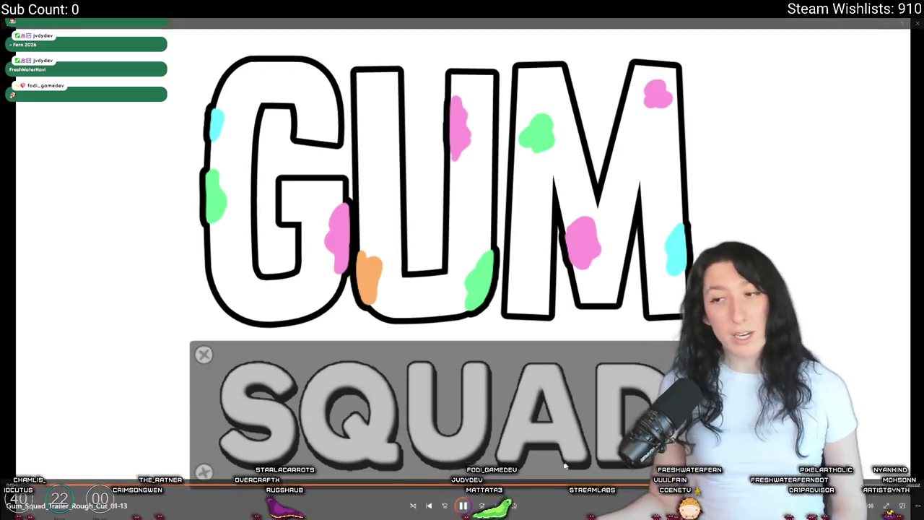
click(917, 23)
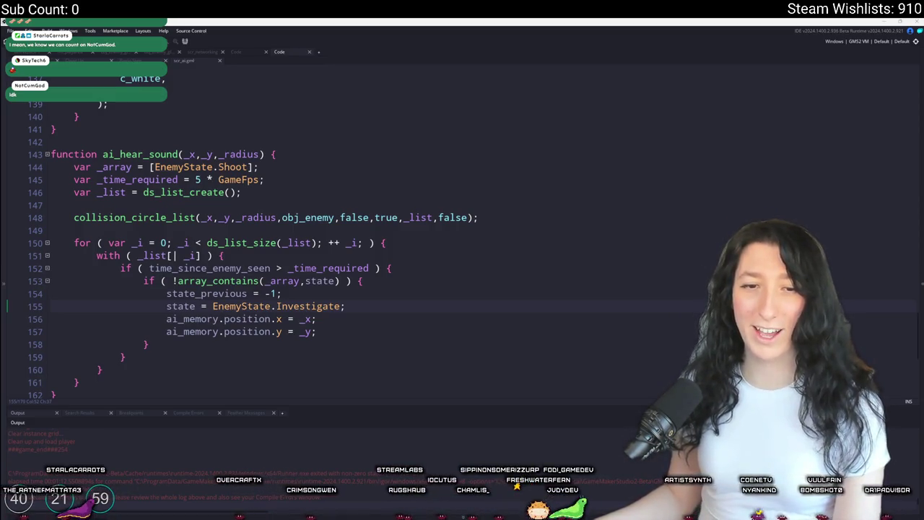
click(479, 218)
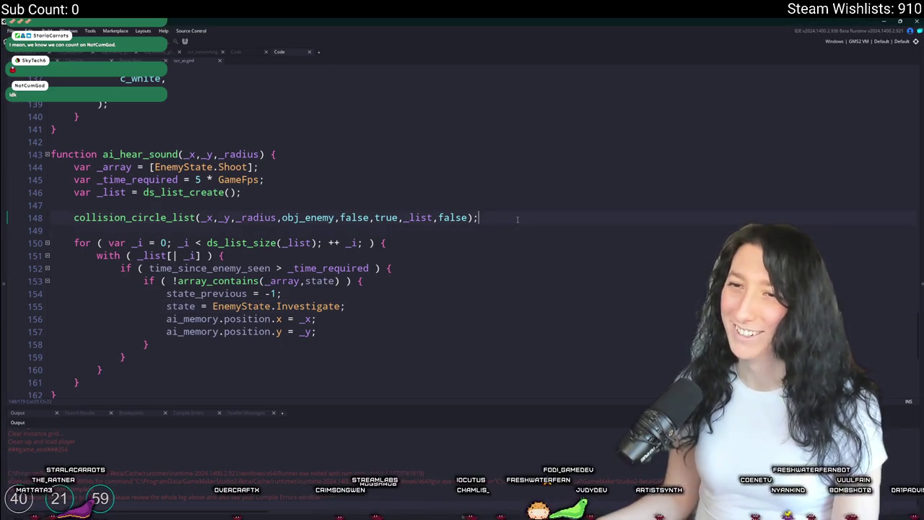
scroll(479, 217, up, 1)
scroll(211, 329, down, 2)
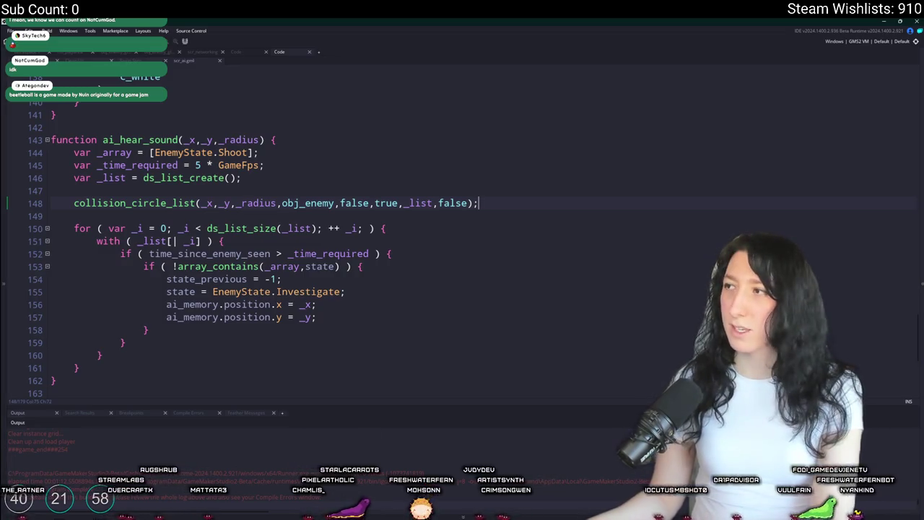
Step: Switch to Steam, open the Beetleball store page and search 'etlebal' again
key(alt+Tab)
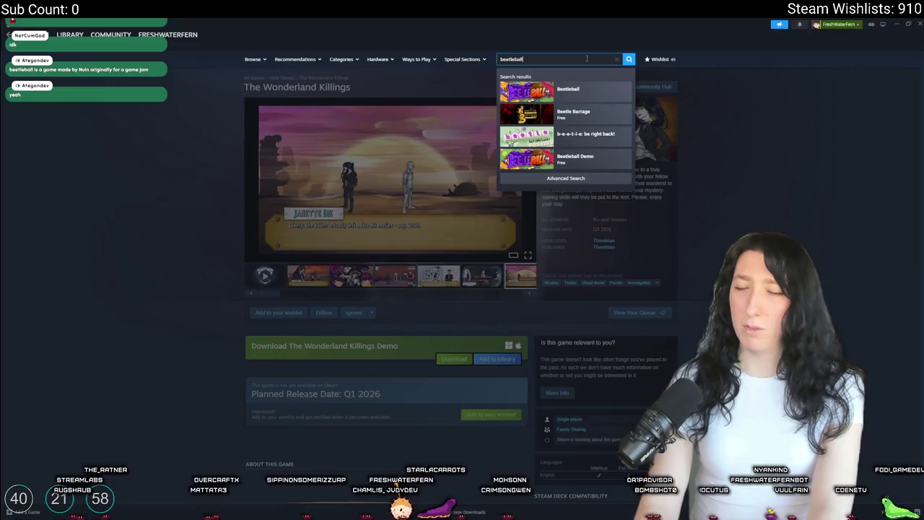
click(577, 91)
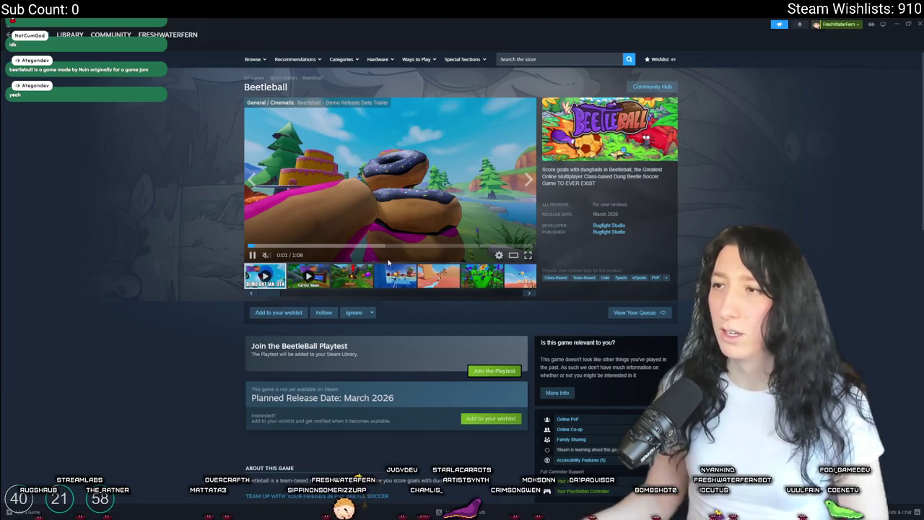
click(574, 61)
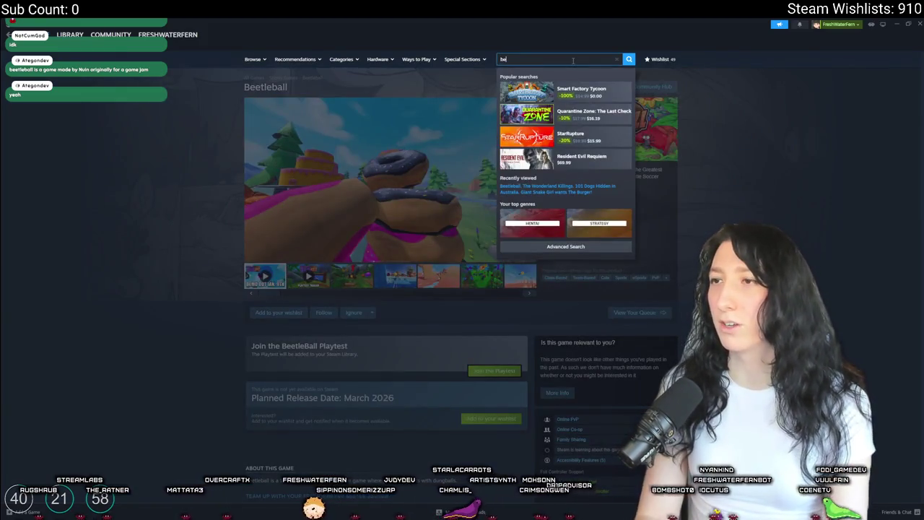
text(etleball)
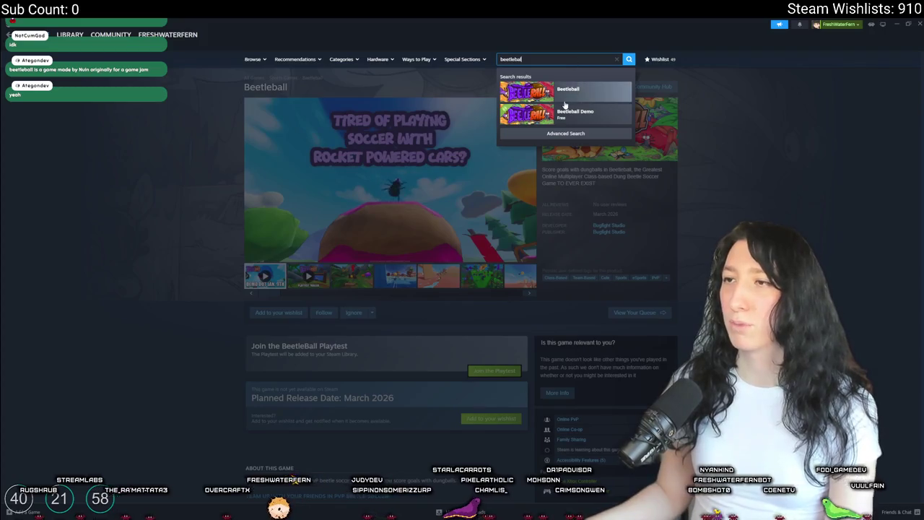
click(729, 156)
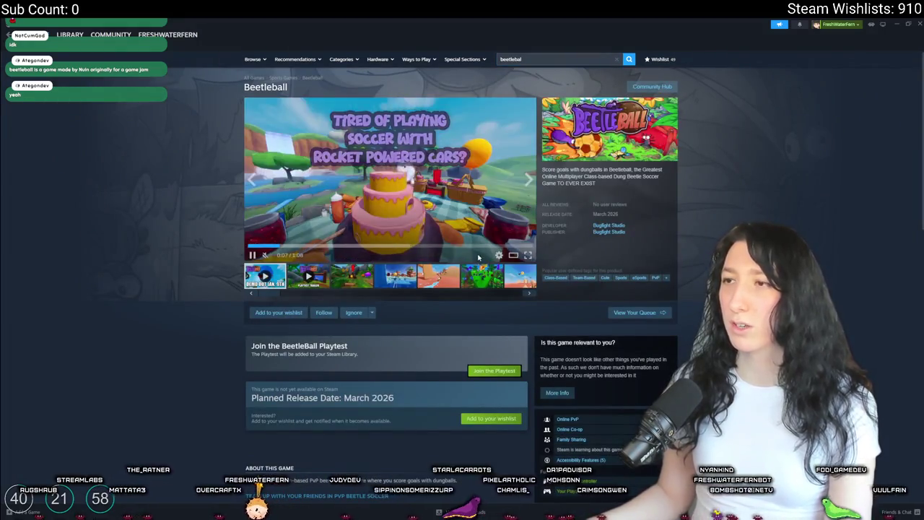
Step: Restart the Beetleball trailer from the beginning and play it full screen
click(282, 246)
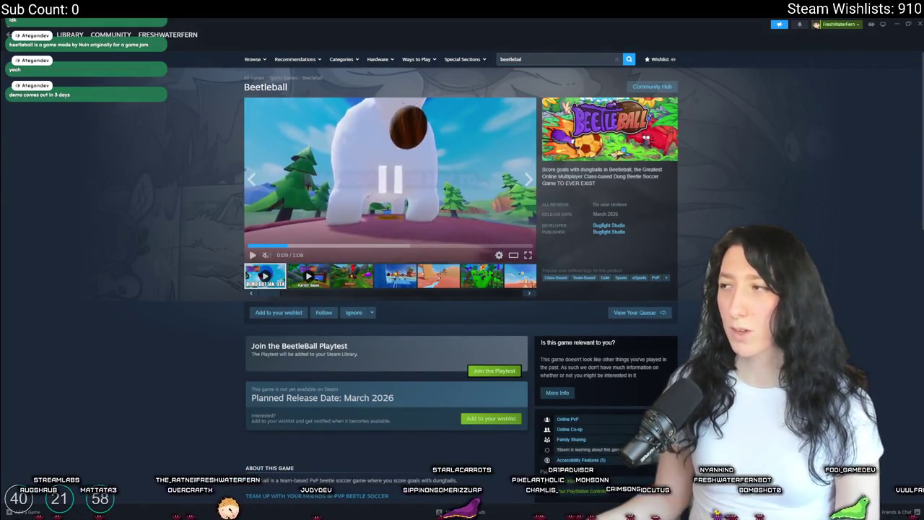
click(284, 267)
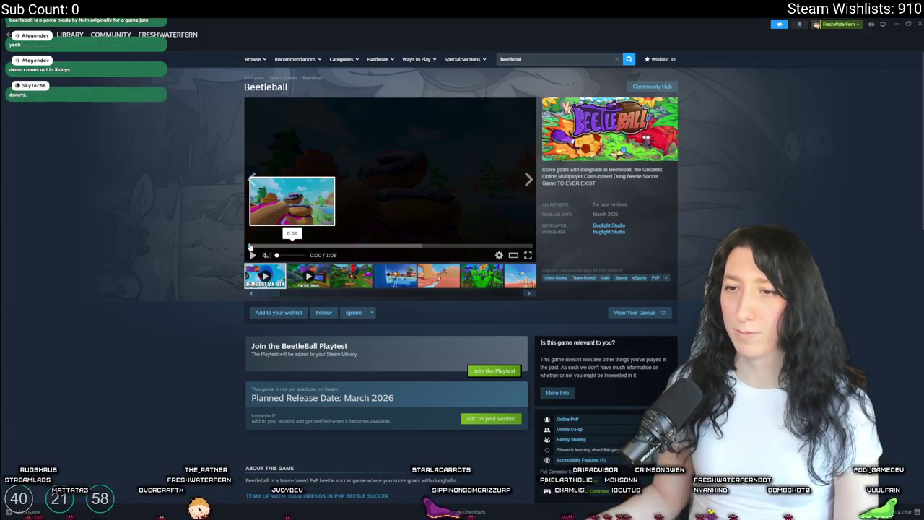
click(528, 255)
click(234, 368)
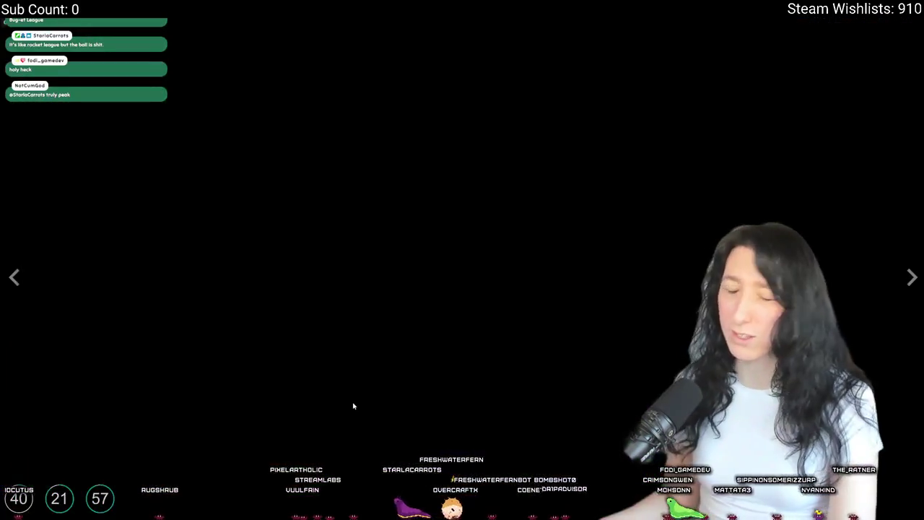
Step: Exit full-screen playback and add Beetleball to the wishlist
key(Escape)
scroll(405, 420, down, 1)
click(491, 349)
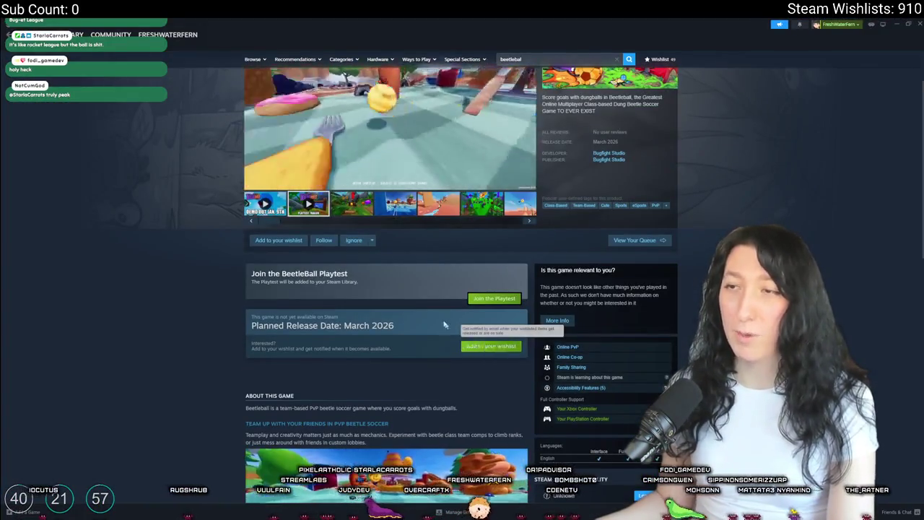
scroll(433, 303, up, 1)
Step: Re-maximize the Steam window and open the Beetleball media in the enlarged gallery
click(345, 282)
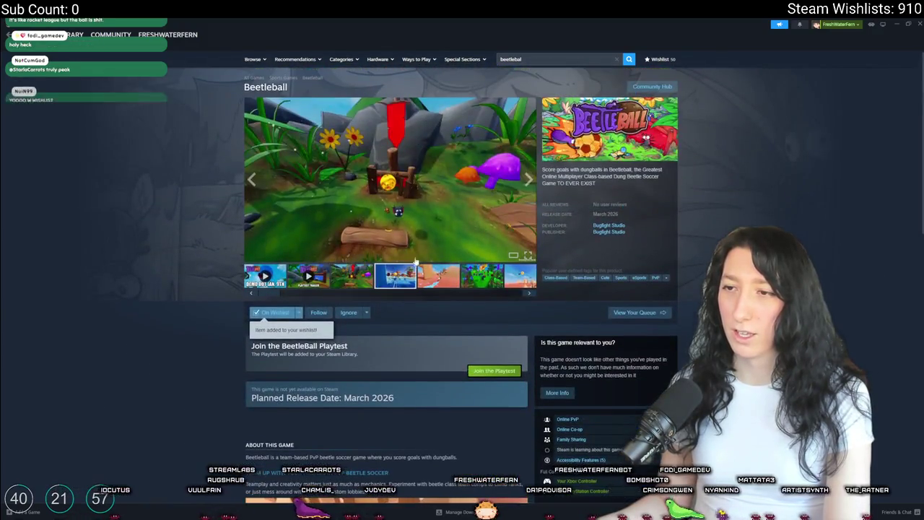
drag(470, 32, 419, 409)
double_click(419, 409)
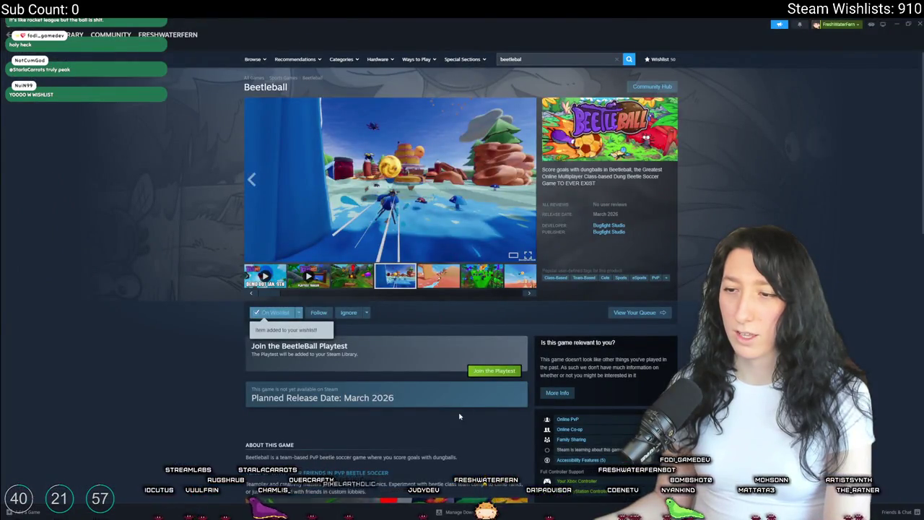
scroll(459, 416, down, 3)
scroll(404, 347, up, 3)
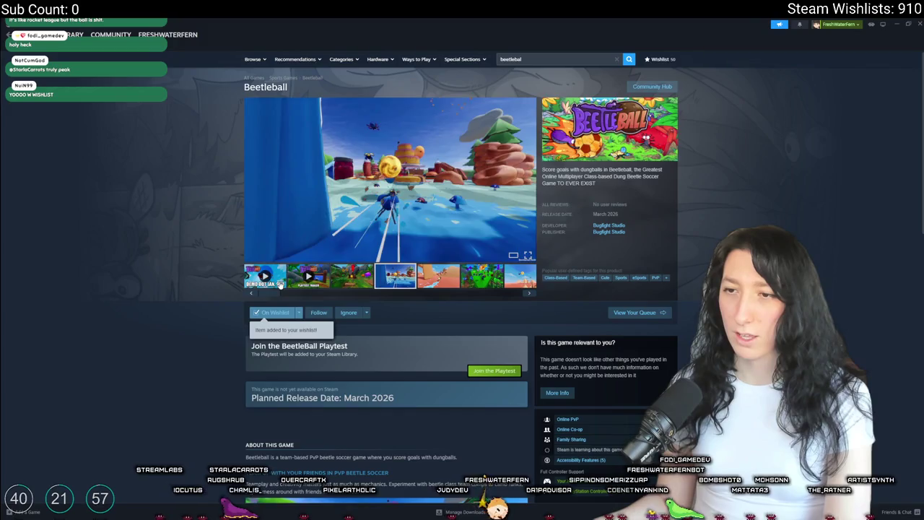
click(280, 283)
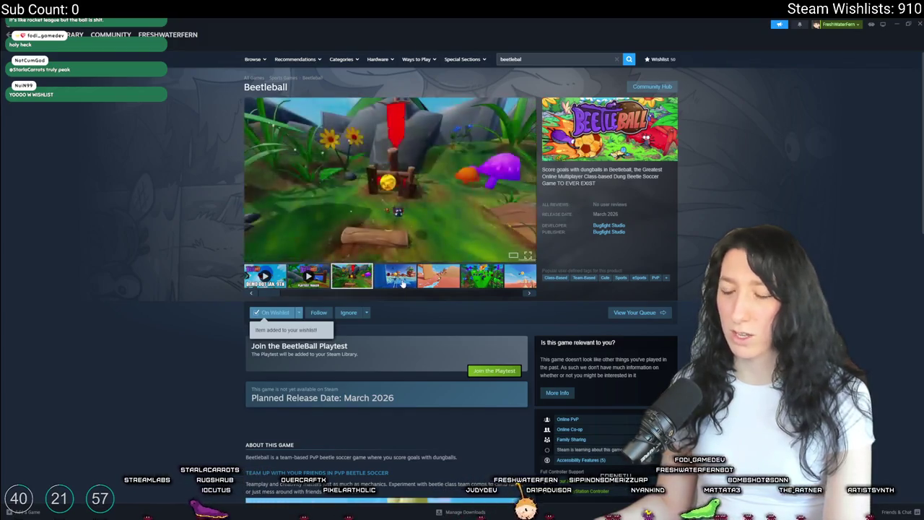
click(491, 159)
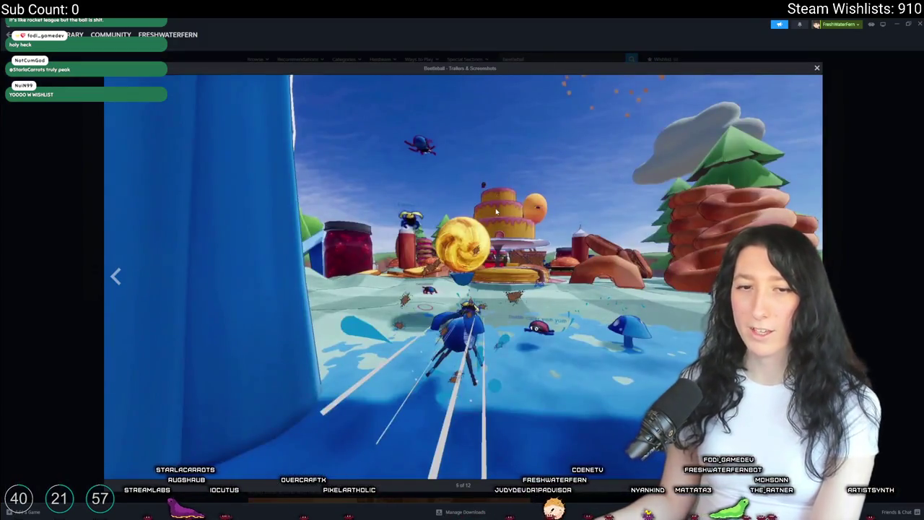
Step: Page back and forth through the Beetleball screenshots, including the ladybug one, then close the gallery
key(Left)
key(Right)
key(Right)
key(Right)
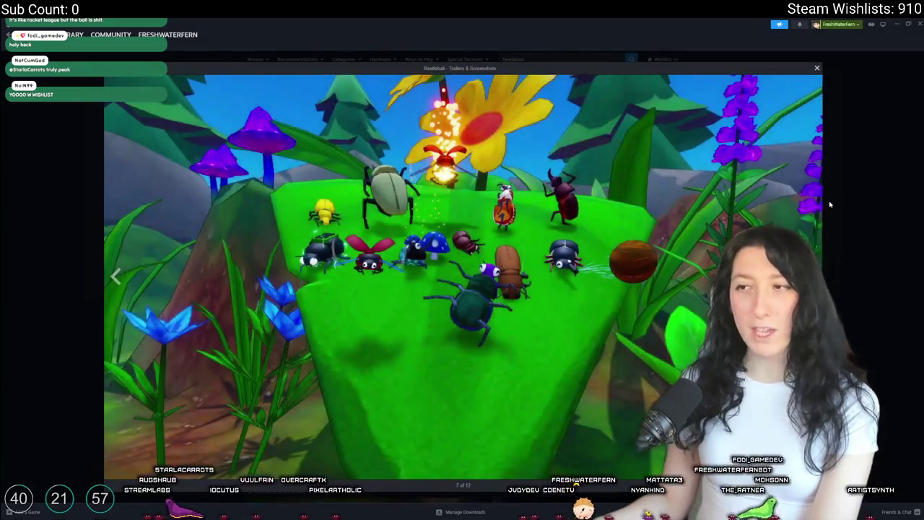
key(Right)
key(Right)
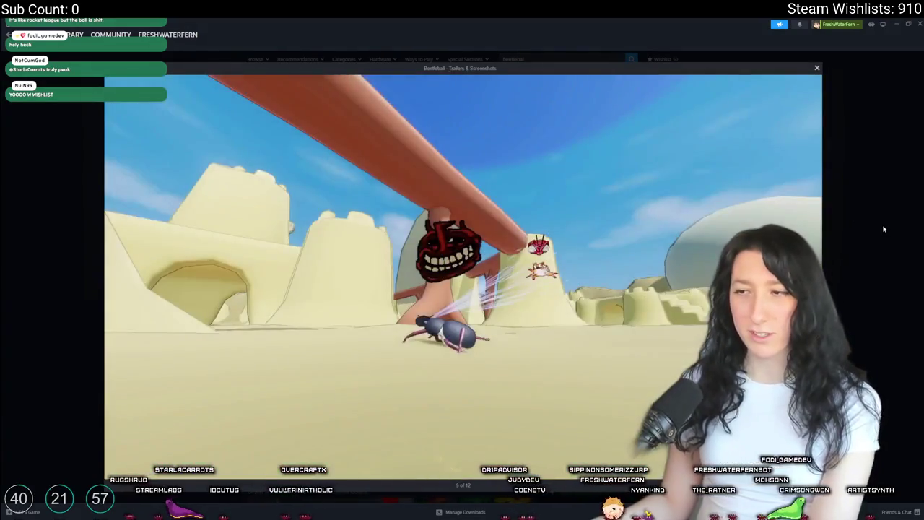
key(Left)
key(Left)
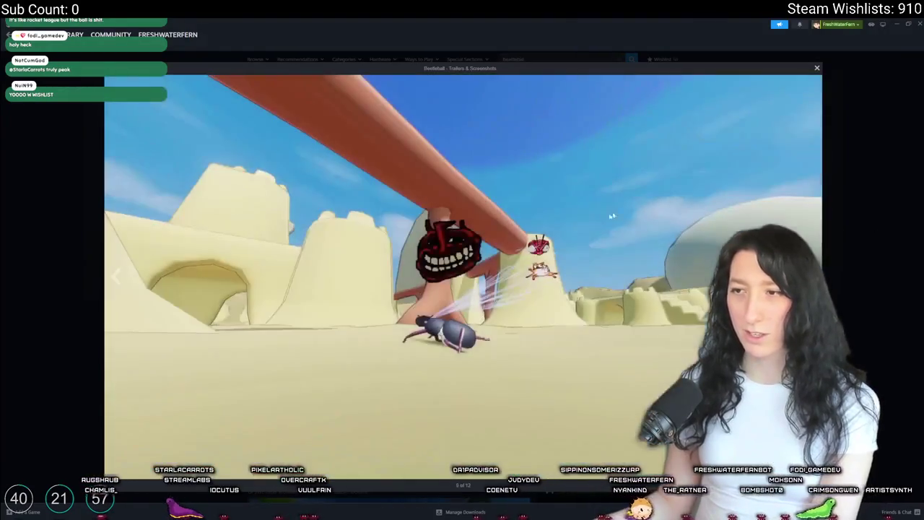
key(Right)
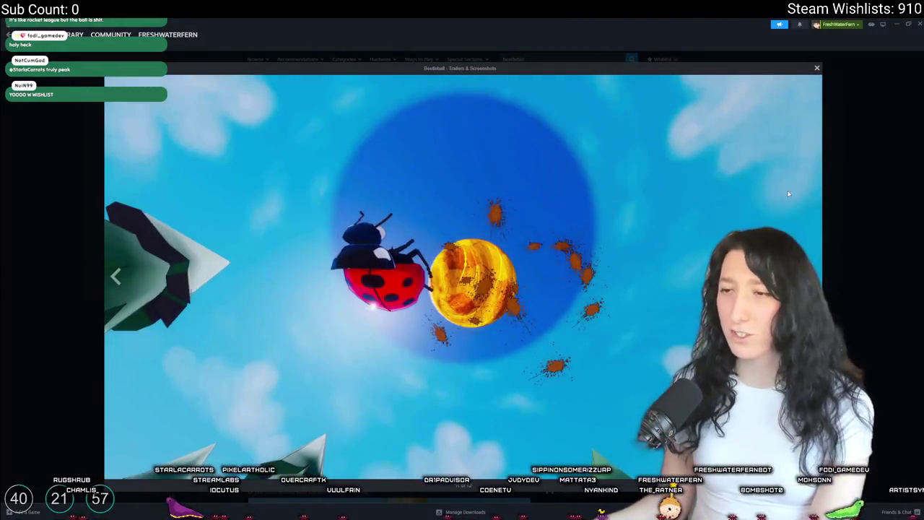
key(Right)
key(Escape)
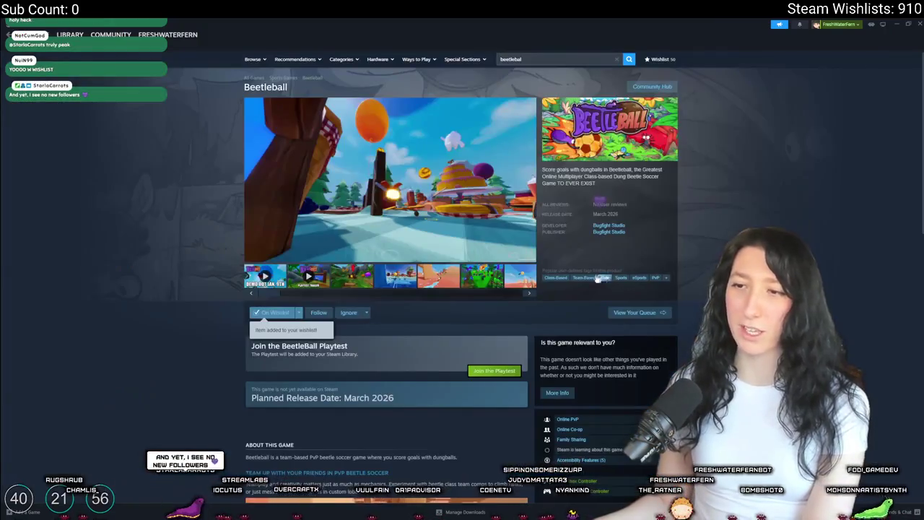
Step: Expand About This Game with READ MORE, scroll through the full description, then return to the top
scroll(473, 277, down, 5)
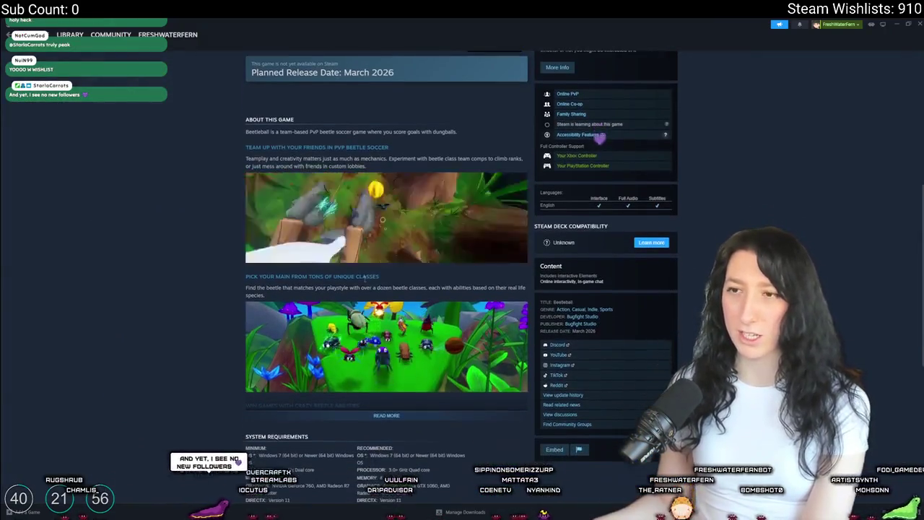
click(390, 379)
scroll(397, 310, down, 3)
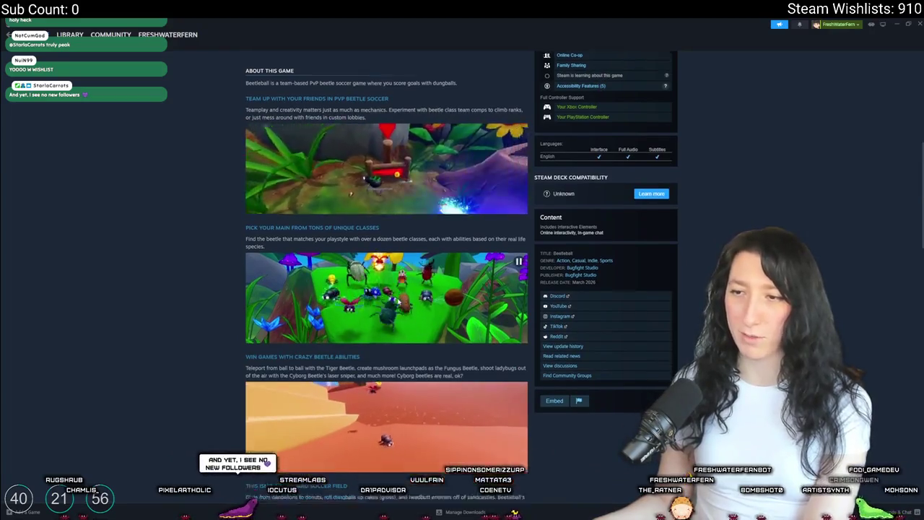
scroll(398, 302, down, 2)
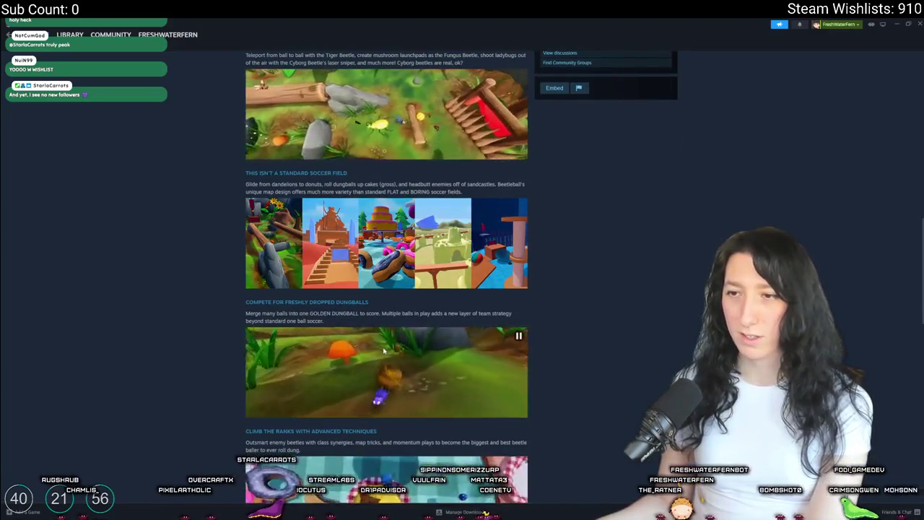
scroll(385, 351, down, 6)
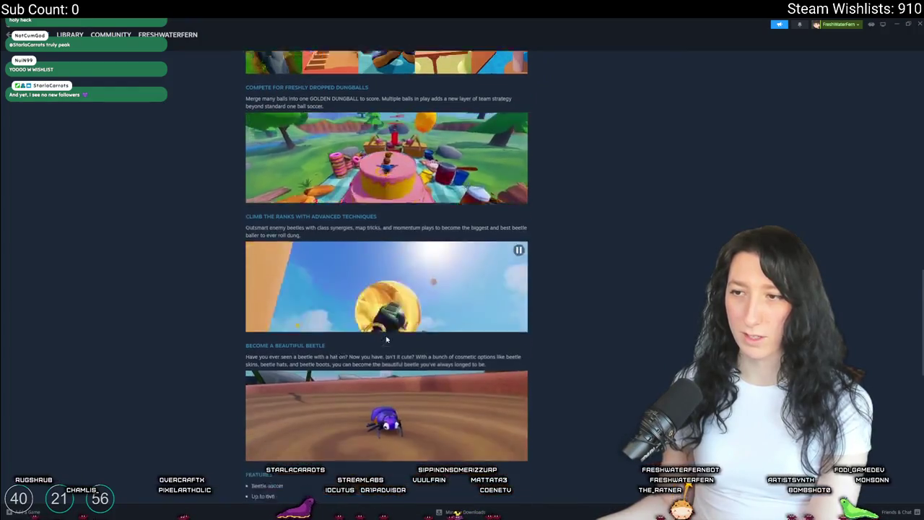
scroll(387, 332, down, 2)
scroll(415, 310, up, 2)
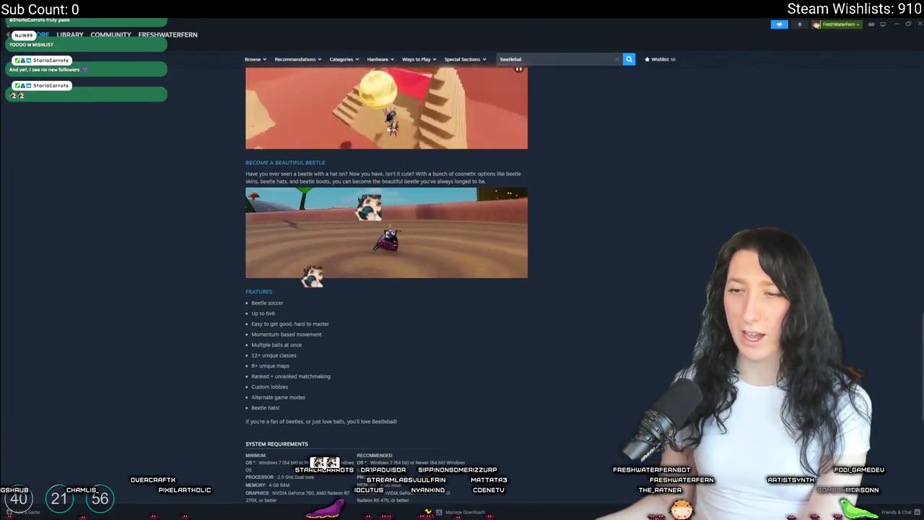
scroll(357, 283, down, 5)
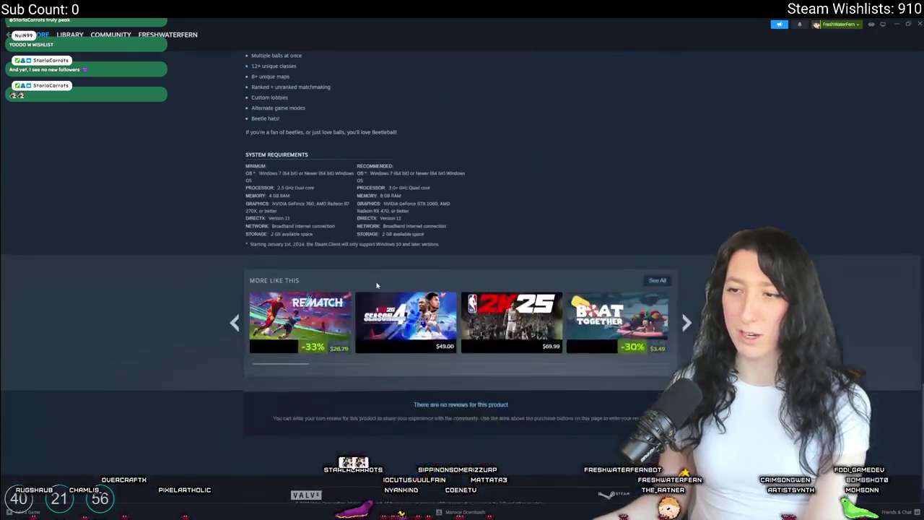
scroll(384, 249, up, 4)
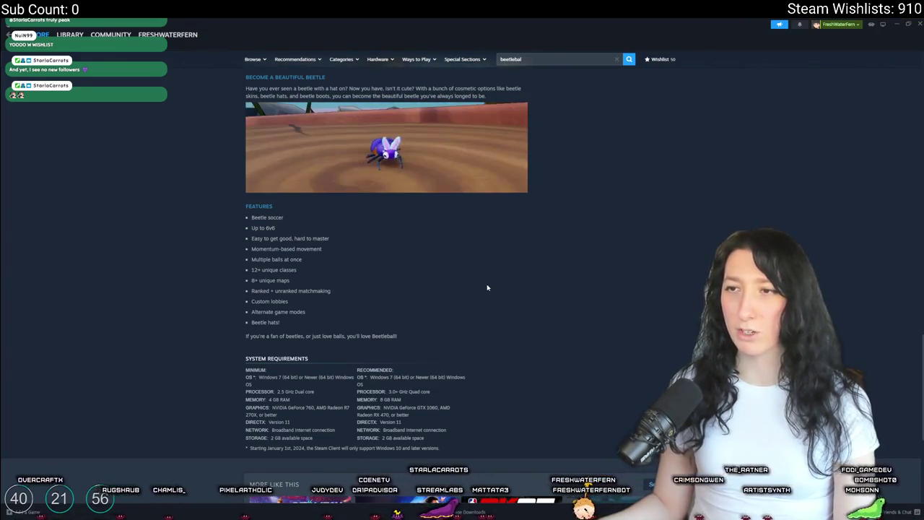
scroll(704, 238, up, 10)
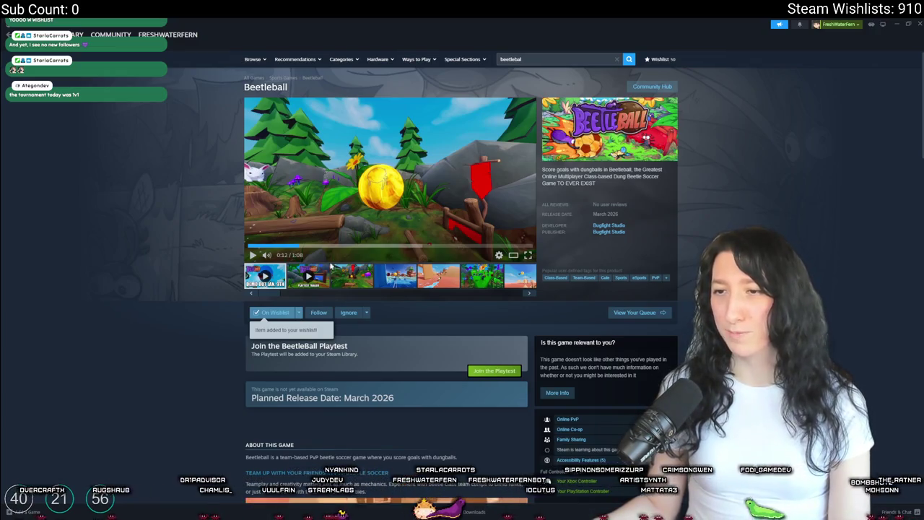
Step: Show the desert, then the green screenshot in the main view, and open it full-size
click(438, 275)
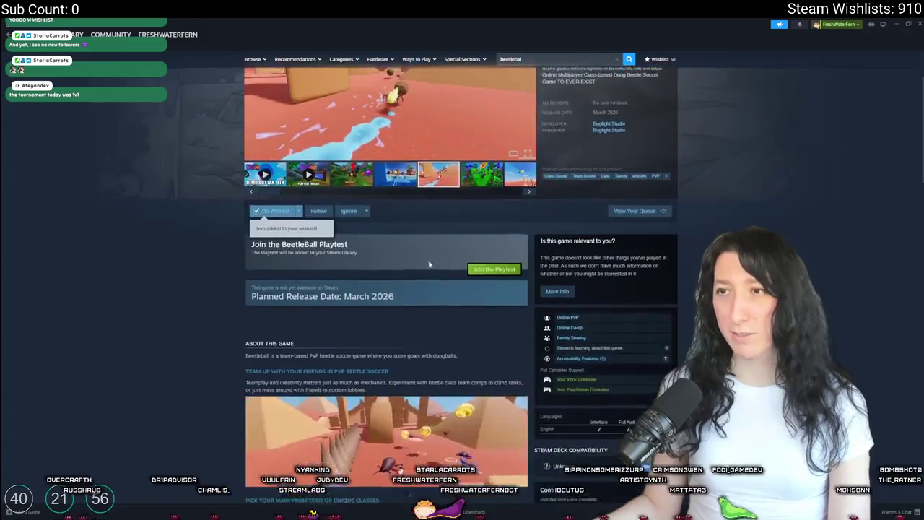
right_click(152, 227)
click(174, 264)
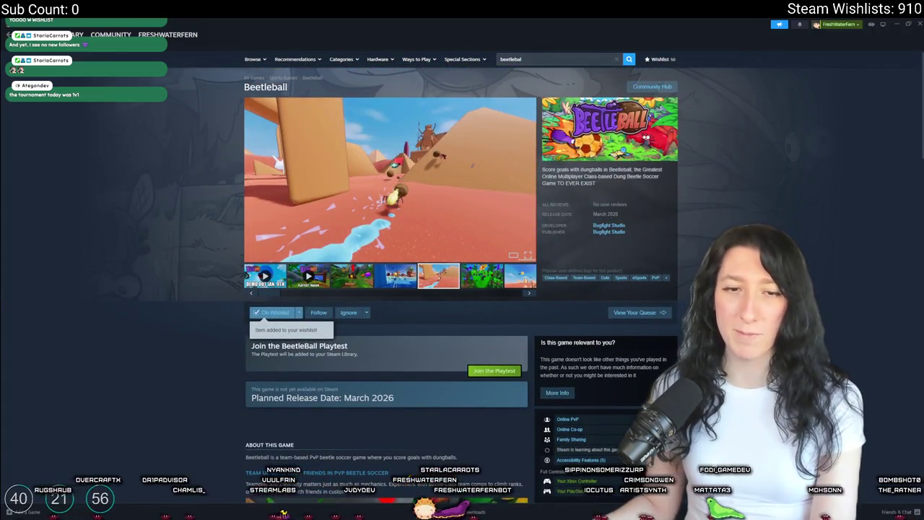
click(477, 278)
click(451, 258)
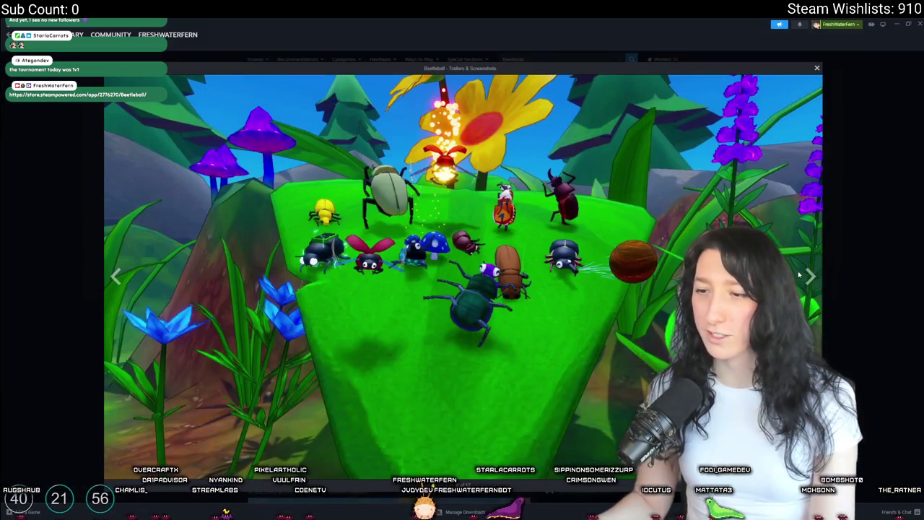
Step: Advance five screenshots to the red-desert bunny image, then open the Twitch channel's About section
click(810, 276)
click(810, 276)
click(810, 276)
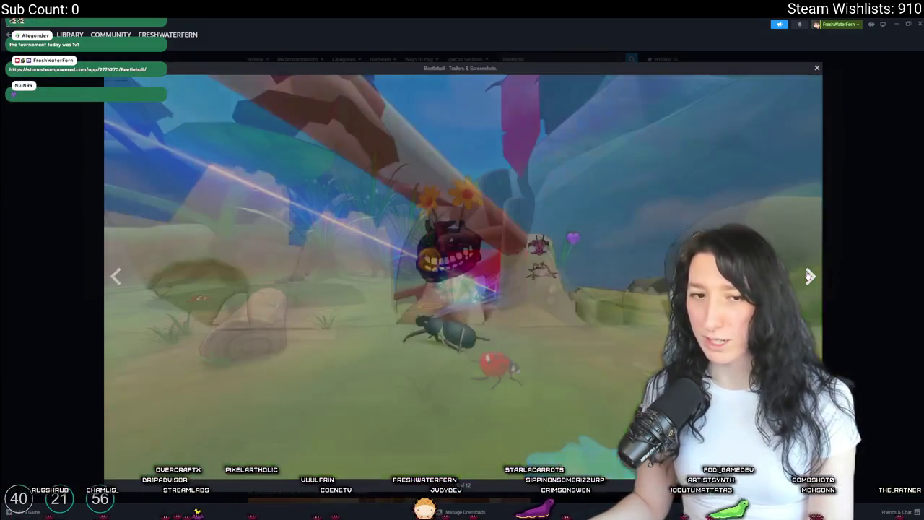
click(810, 275)
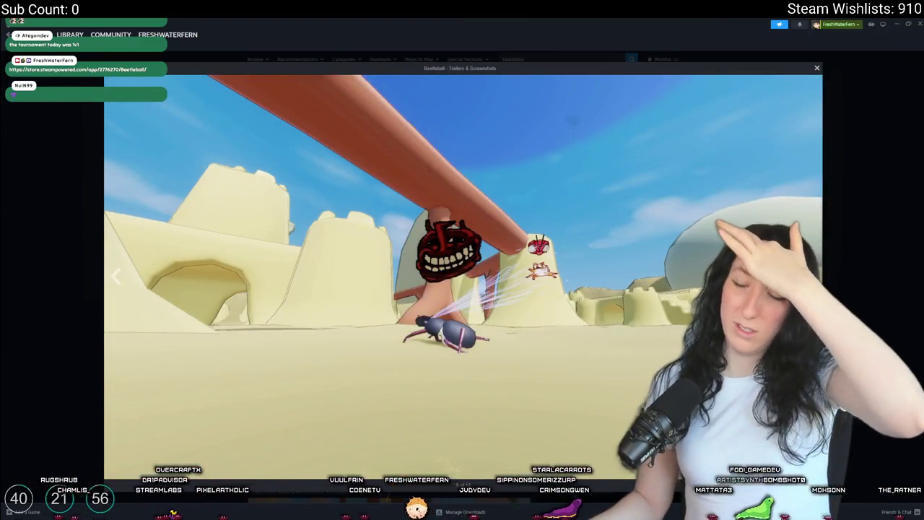
click(811, 276)
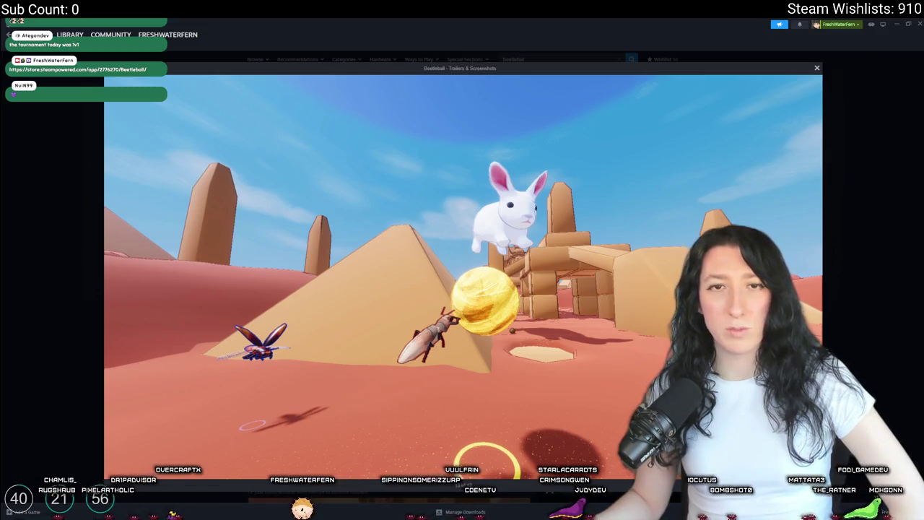
key(alt+Tab)
click(204, 399)
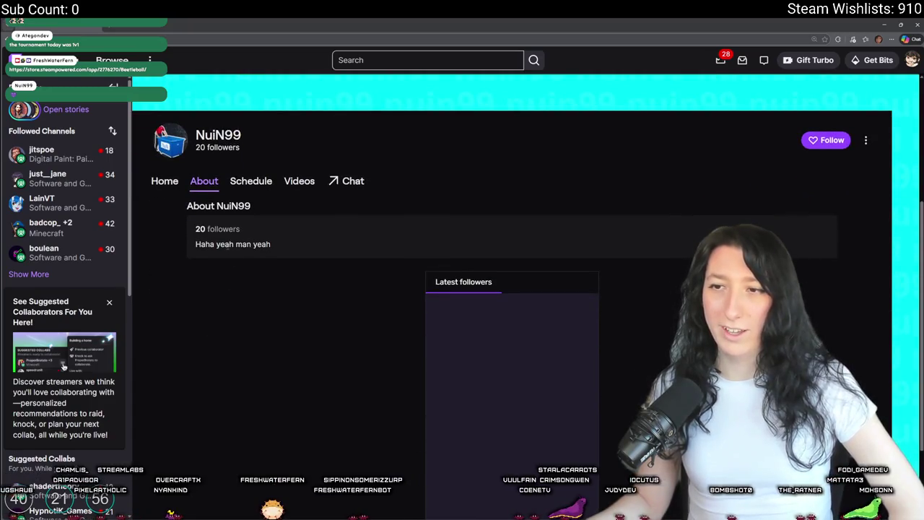
Step: Select and deselect part of the Twitch bio, then return to Steam and close the screenshot viewer
drag(247, 245, 284, 244)
click(298, 280)
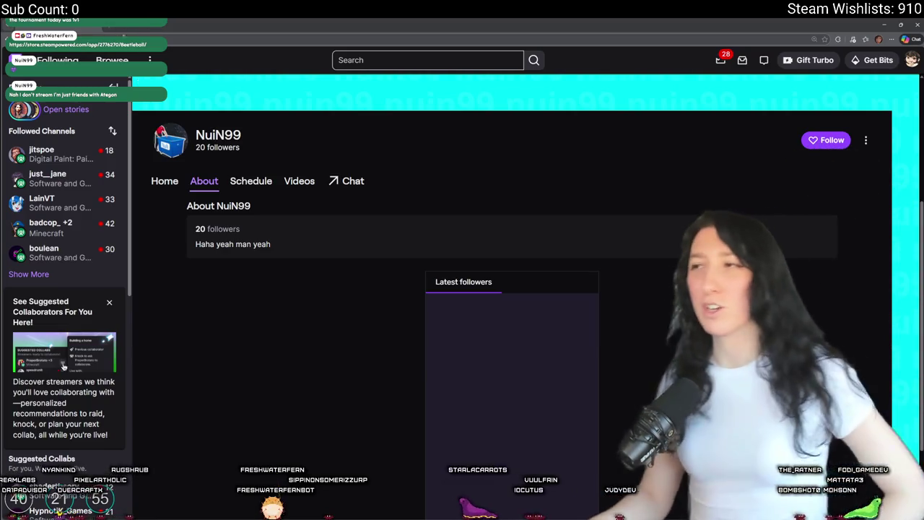
key(alt+Tab)
click(915, 117)
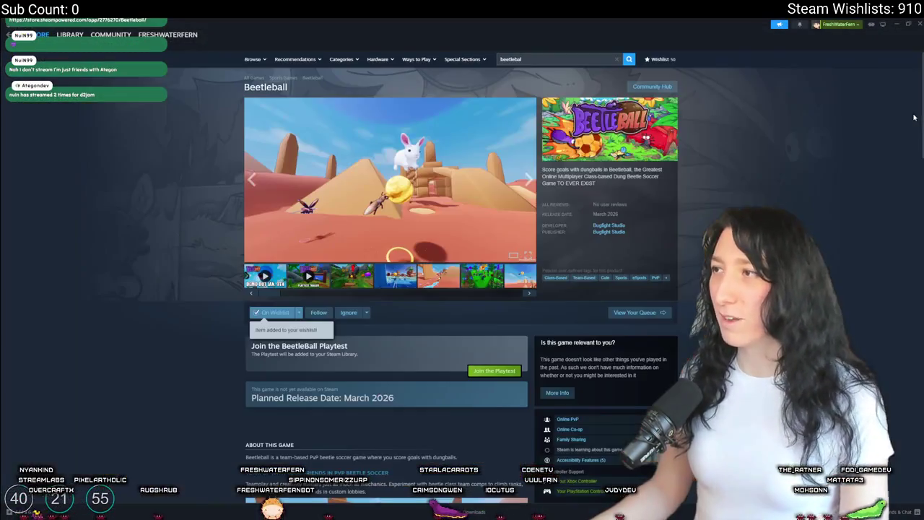
Step: Close the Steam store window to reveal the GameMaker ai_hear_sound code
click(918, 24)
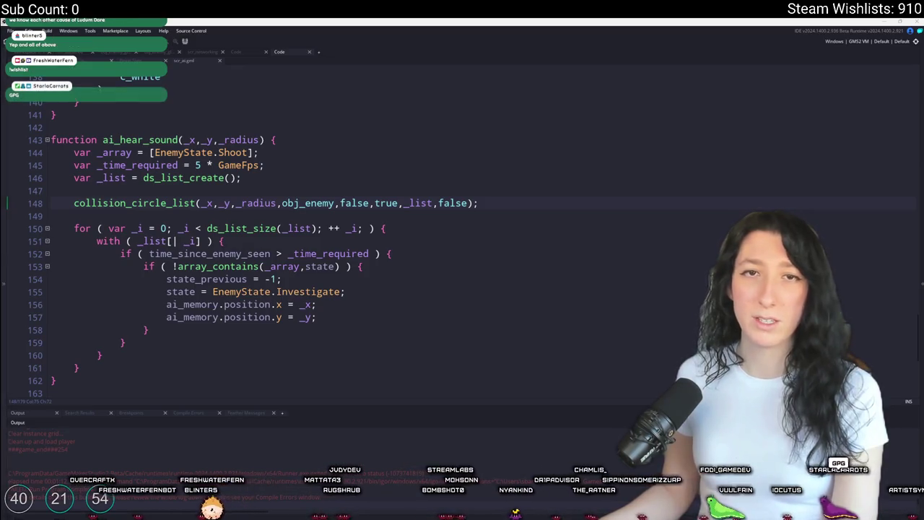
Step: Switch to the Bring Me Hope store page, restart its trailer from the start, and play it full screen
key(alt+Tab)
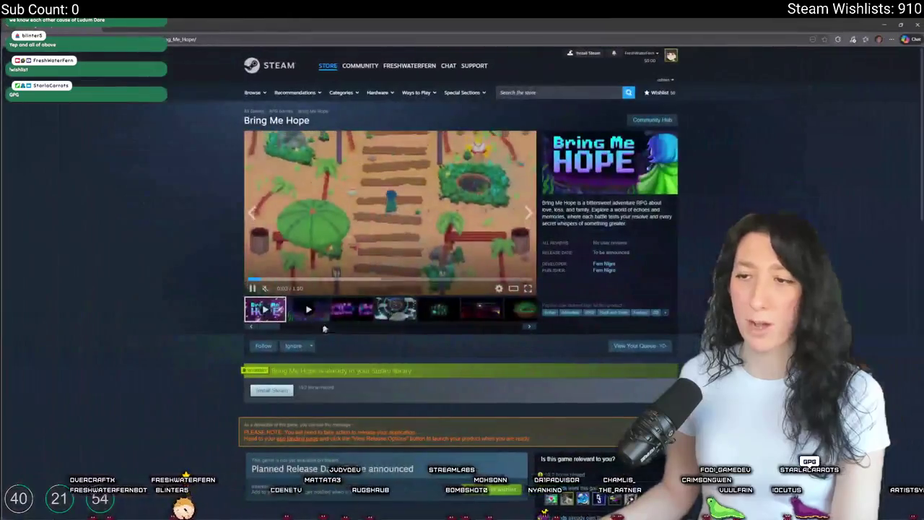
click(252, 280)
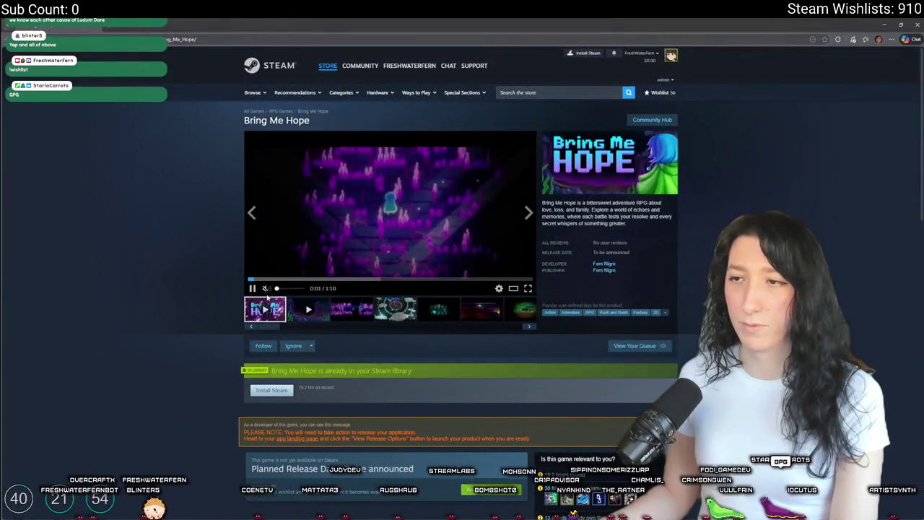
click(253, 287)
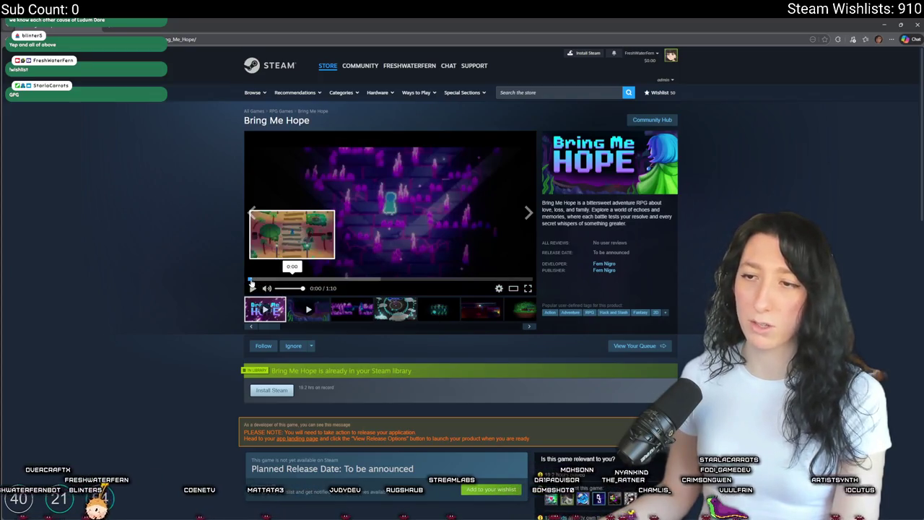
click(252, 286)
click(527, 288)
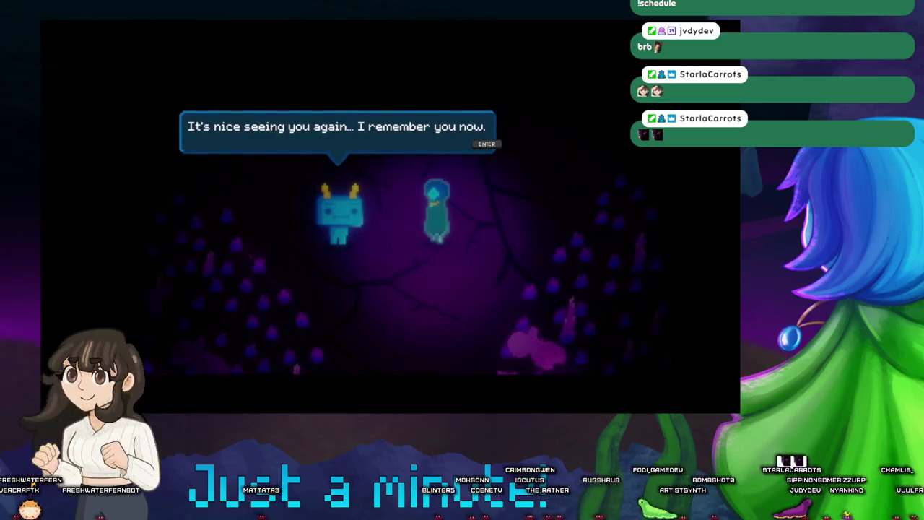
key(Return)
key(Return)
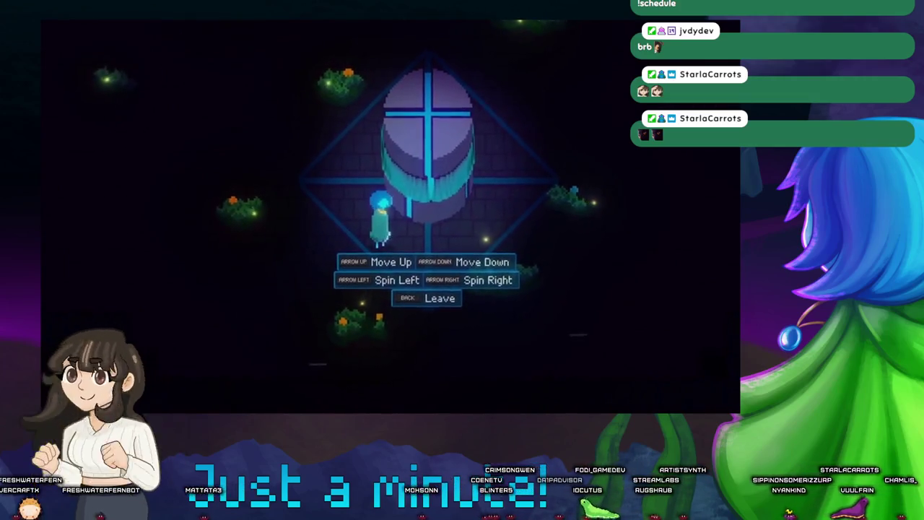
key(Escape)
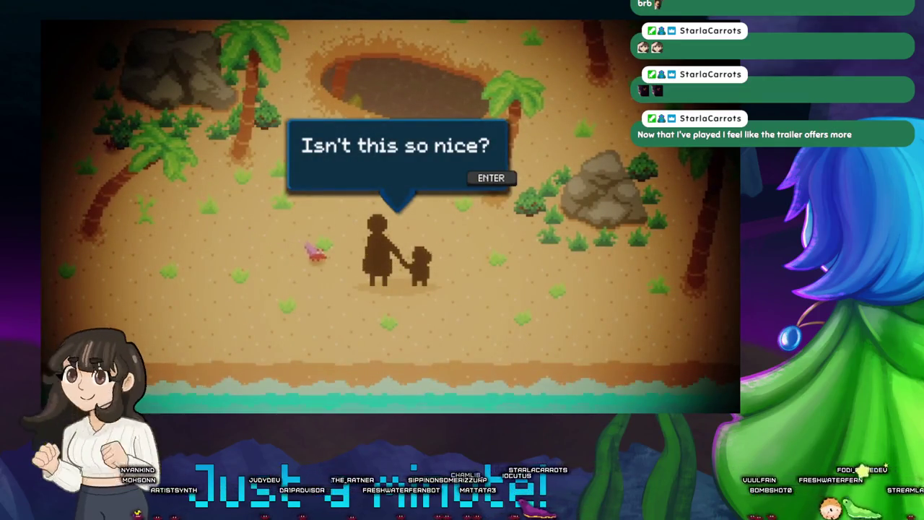
Step: Let the Bring Me Hope trailer play through to its title card, then exit full screen
key(Return)
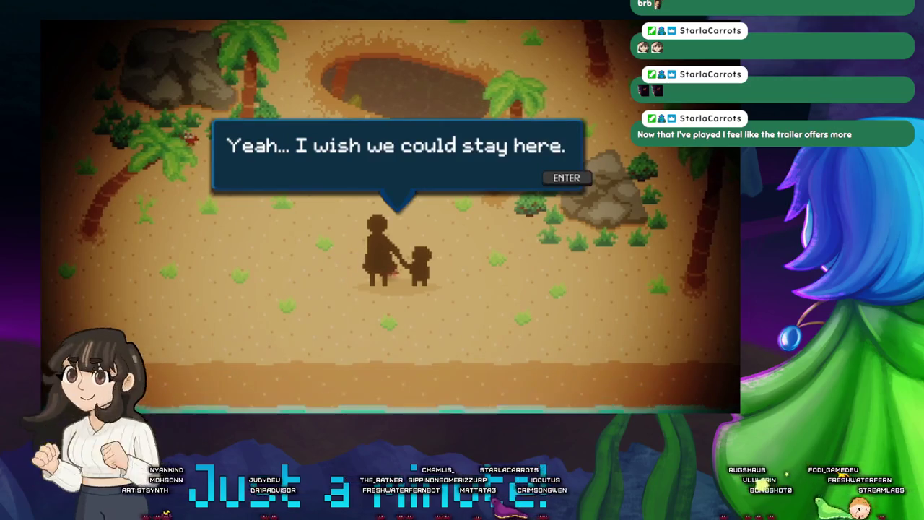
key(Return)
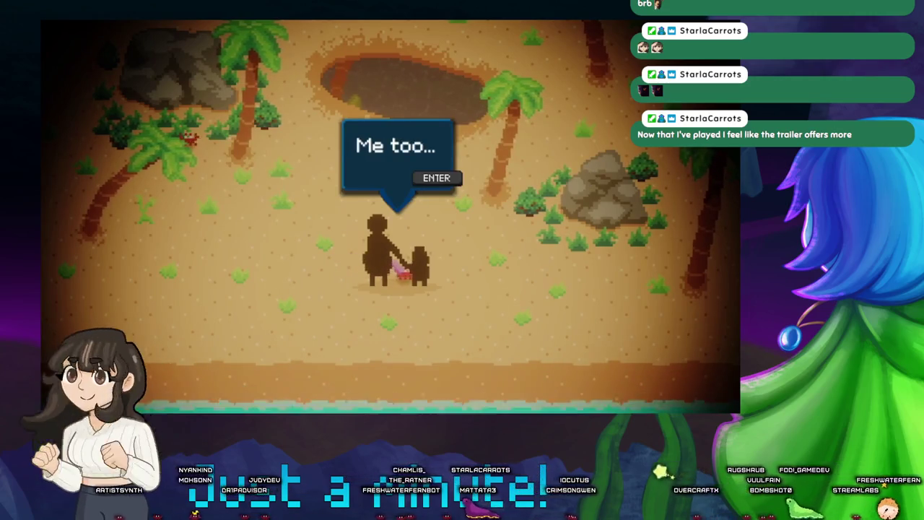
key(Return)
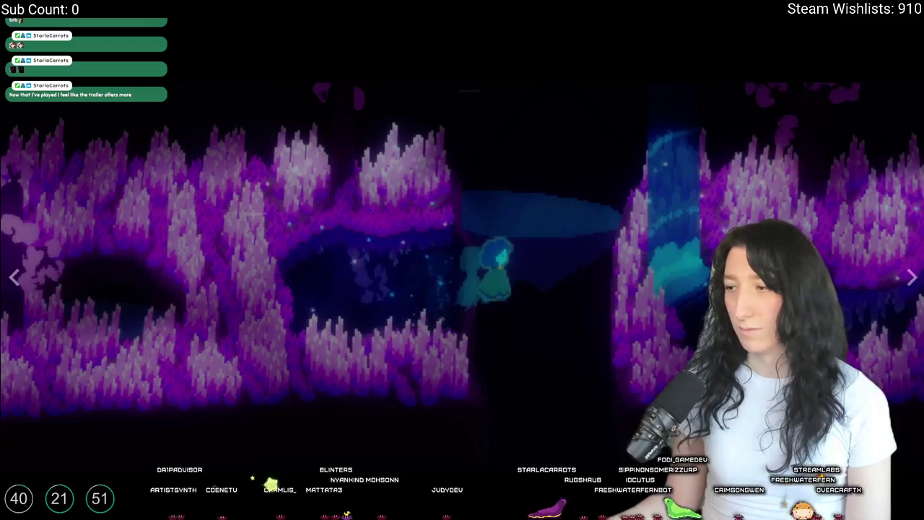
key(Escape)
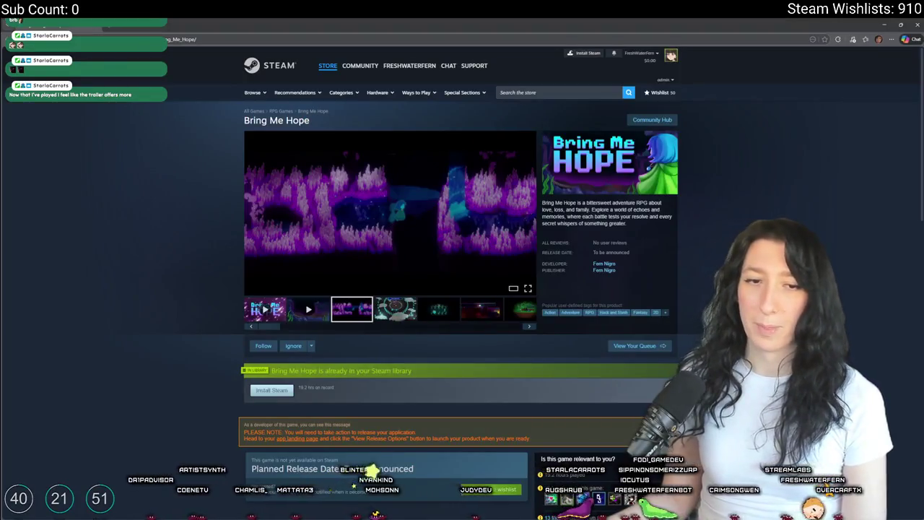
Step: Switch from Steam back to the GameMaker code editor showing ai_hear_sound
key(alt+Tab)
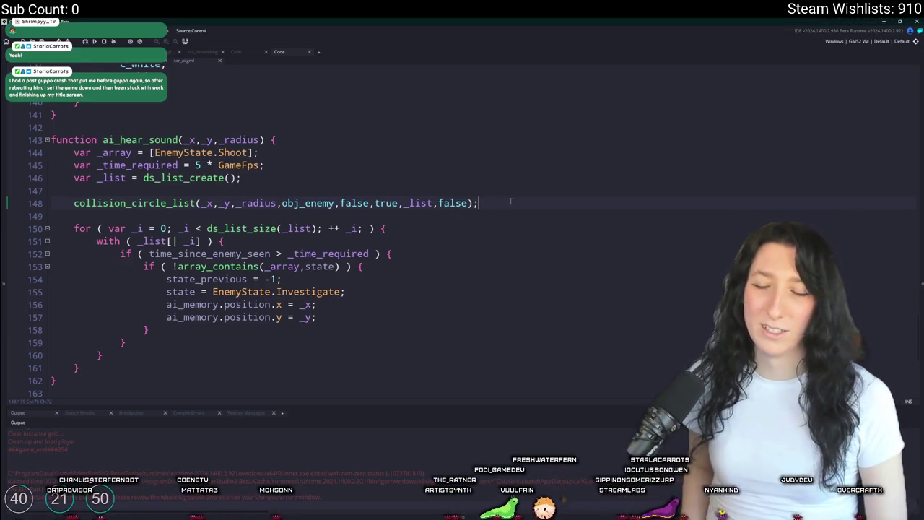
Step: Duplicate the ai_hear_sound function (lines 143–162) directly below the original
scroll(510, 201, up, 1)
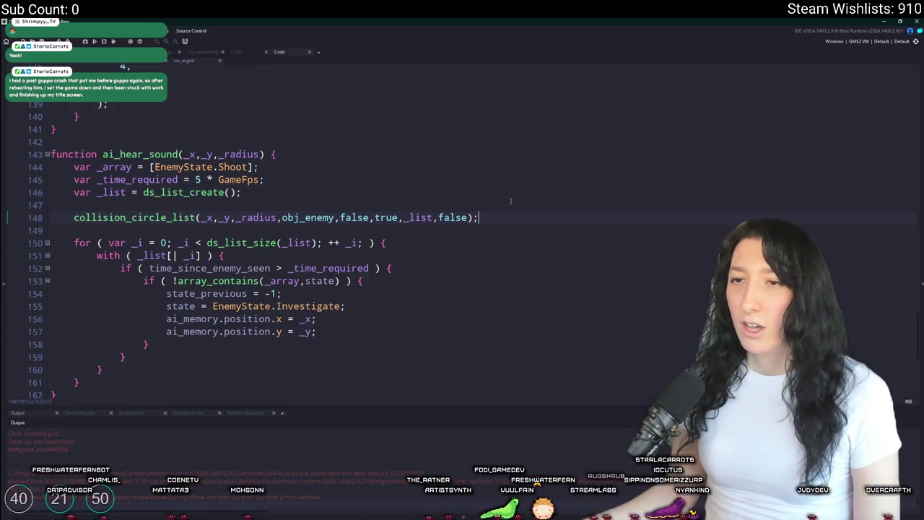
click(510, 201)
scroll(511, 201, up, 2)
scroll(498, 232, down, 3)
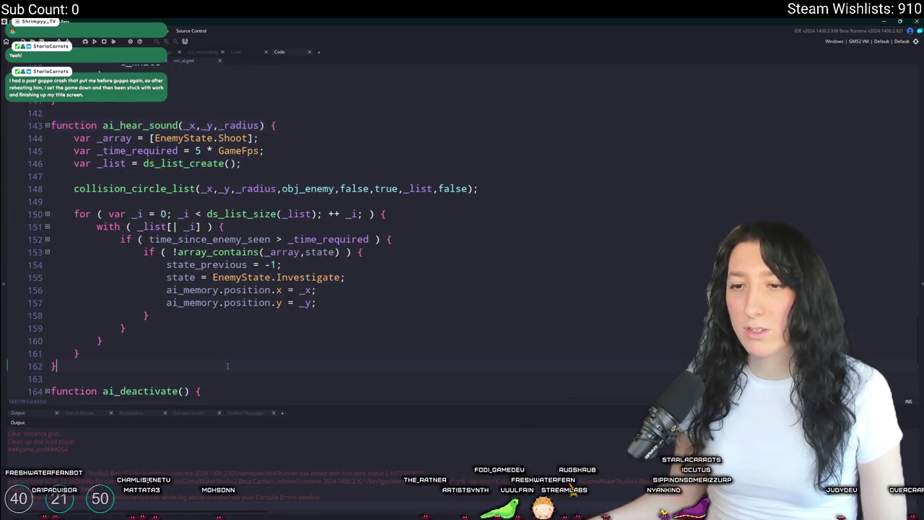
drag(202, 364, 51, 125)
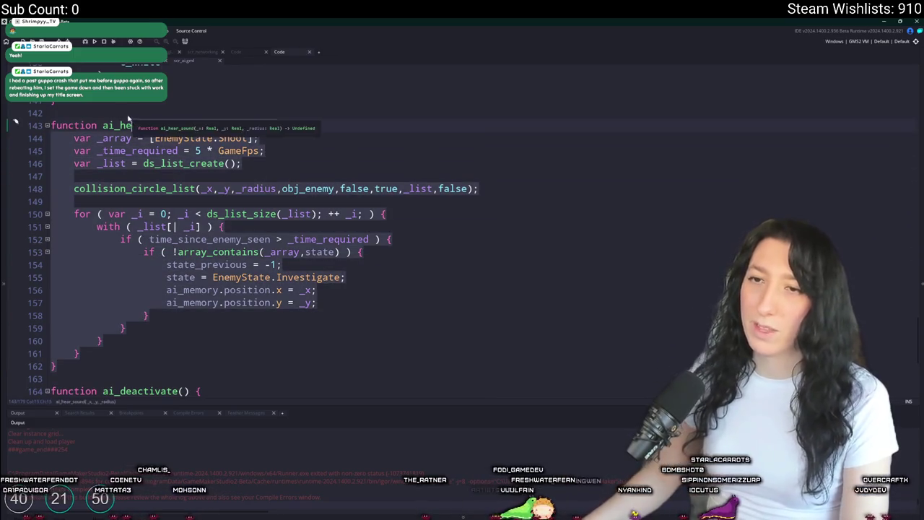
key(ctrl+d)
Step: Rename the duplicated function to ai_communicate_player_position
scroll(154, 210, down, 4)
click(120, 238)
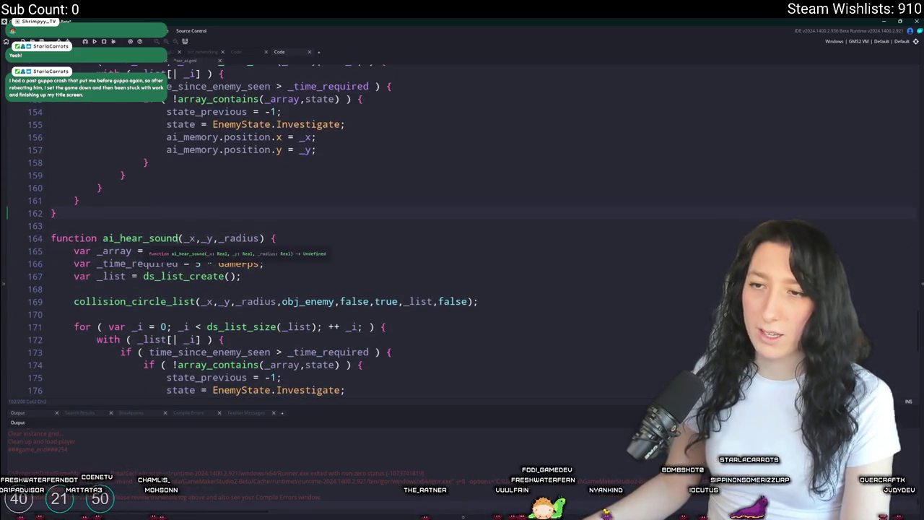
double_click(120, 238)
text(ai_communicate_)
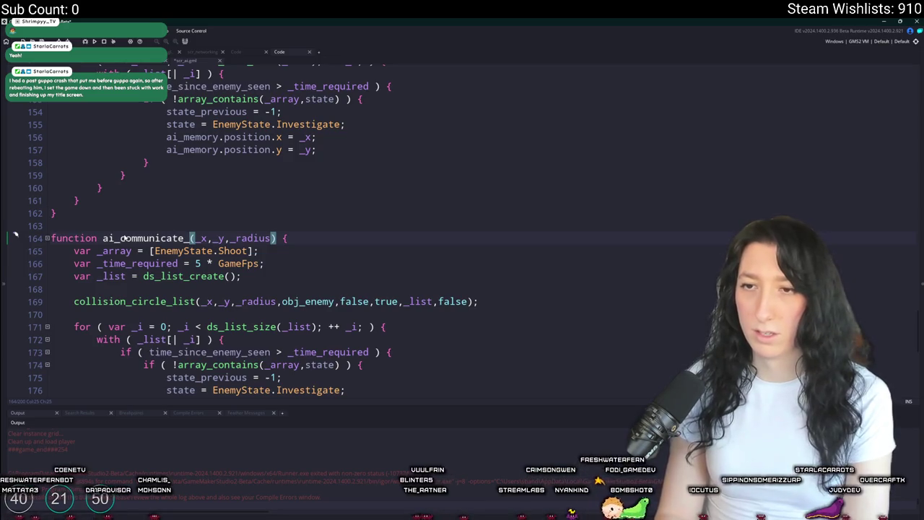
text(player_position)
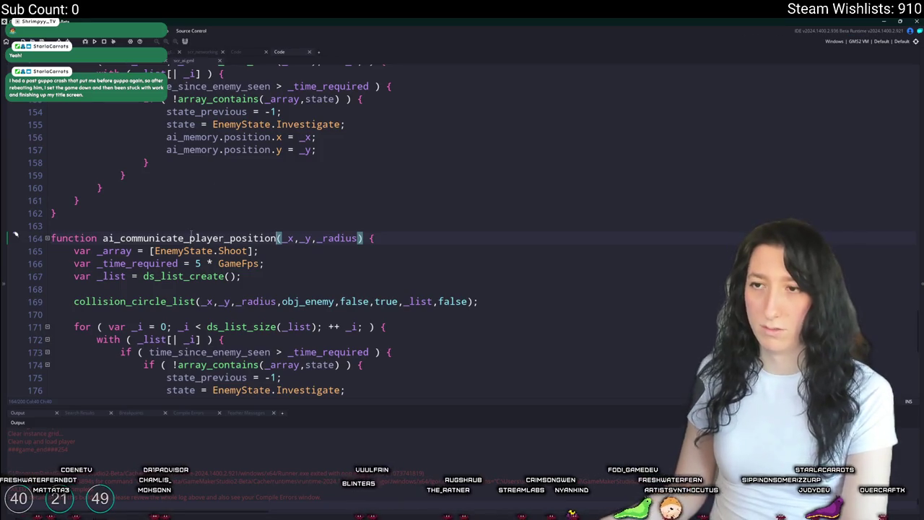
scroll(190, 233, down, 2)
key(ctrl+Right)
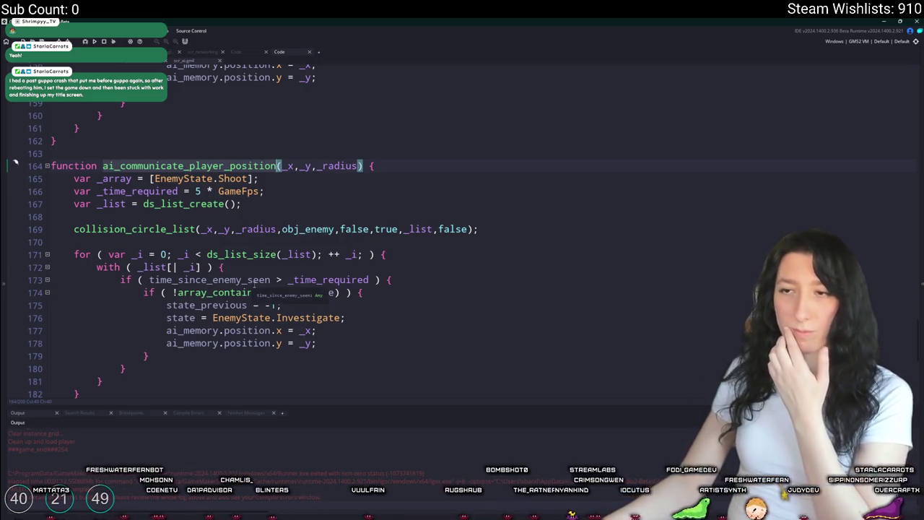
Step: Review the _time_required value on line 145 and every use of time_since_enemy_seen
click(291, 279)
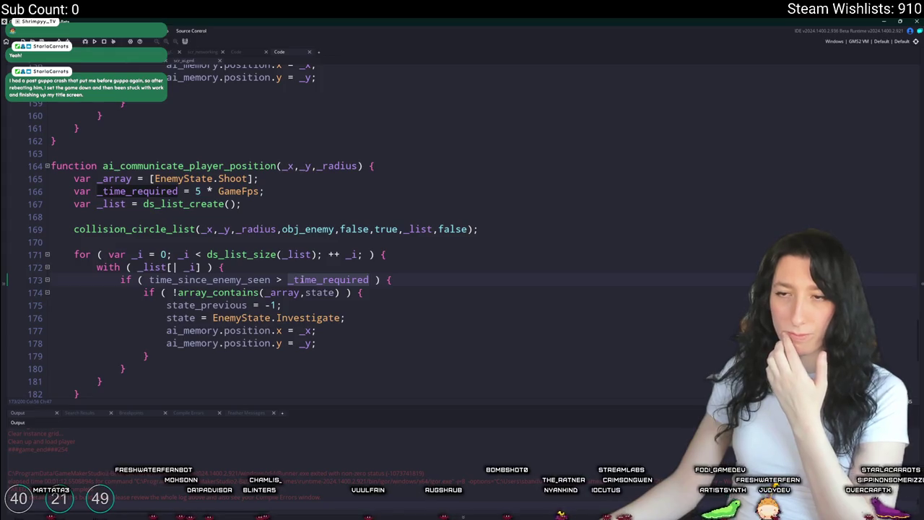
scroll(252, 205, up, 3)
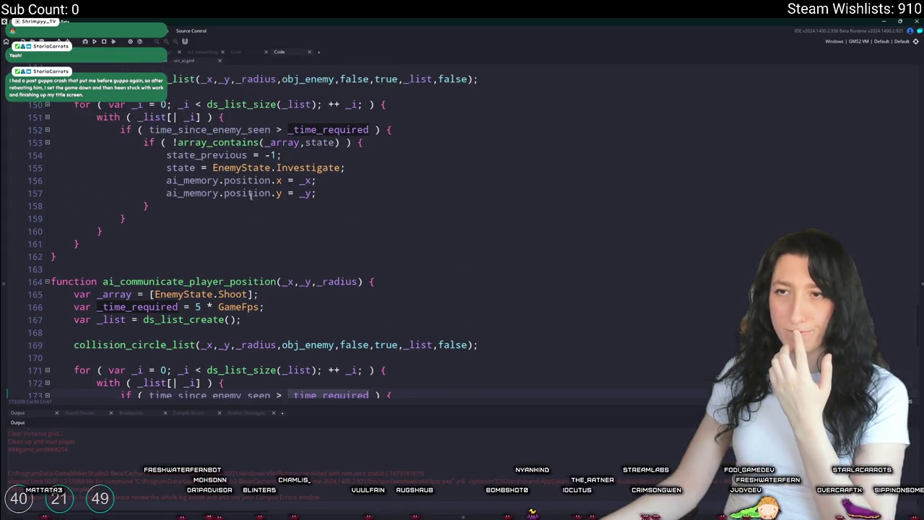
scroll(252, 205, up, 2)
click(245, 204)
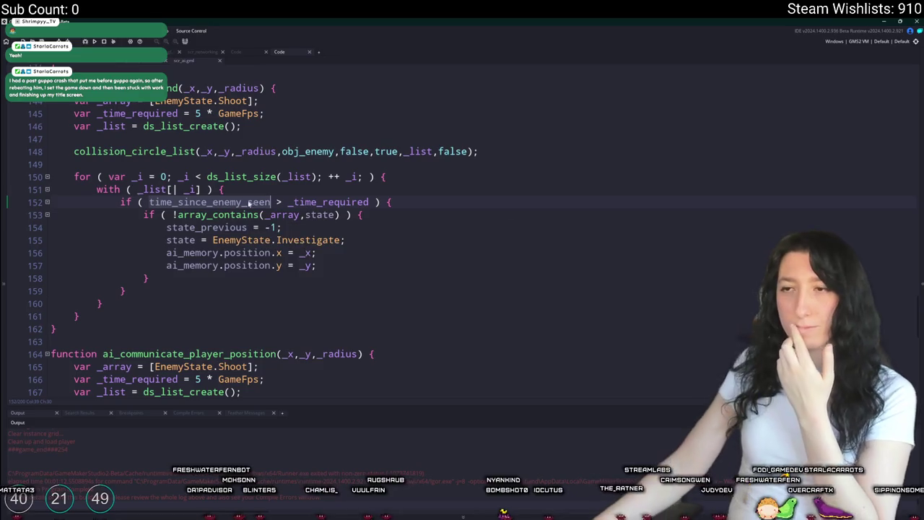
key(Up)
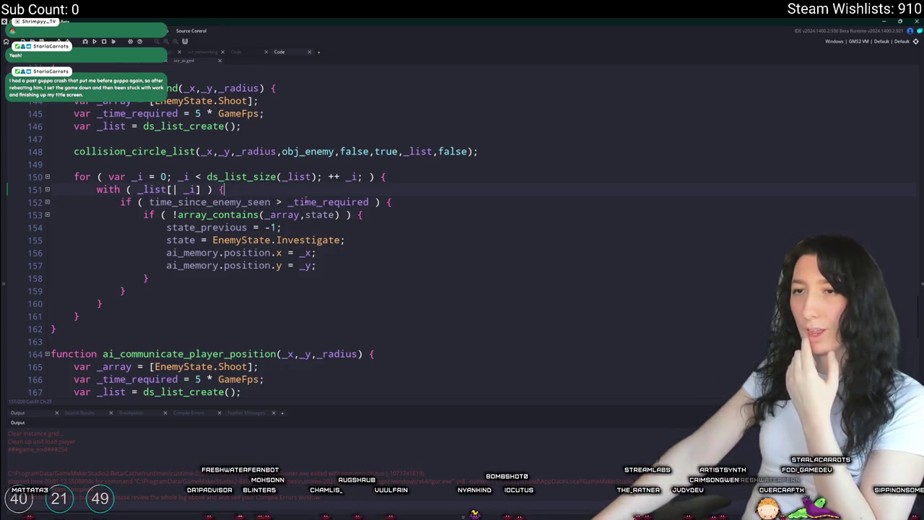
click(305, 202)
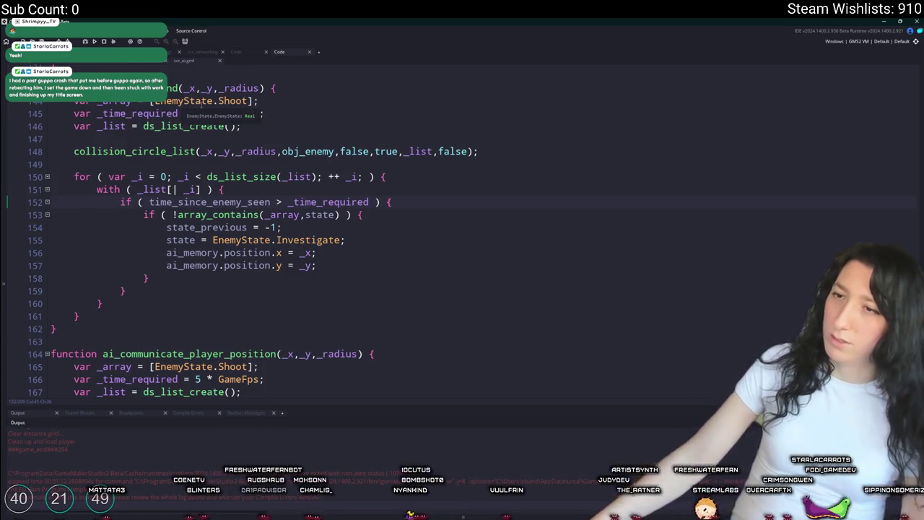
click(199, 114)
scroll(591, 231, down, 2)
scroll(591, 231, up, 1)
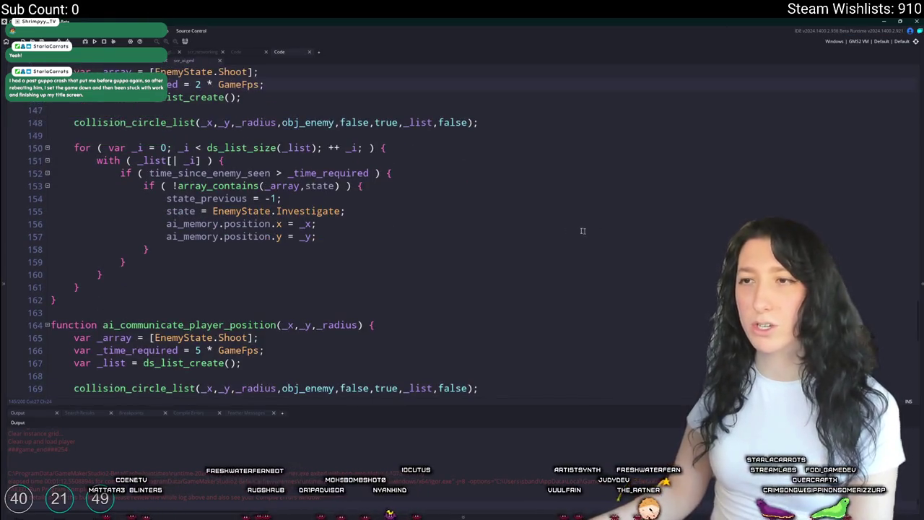
double_click(264, 173)
scroll(285, 245, down, 3)
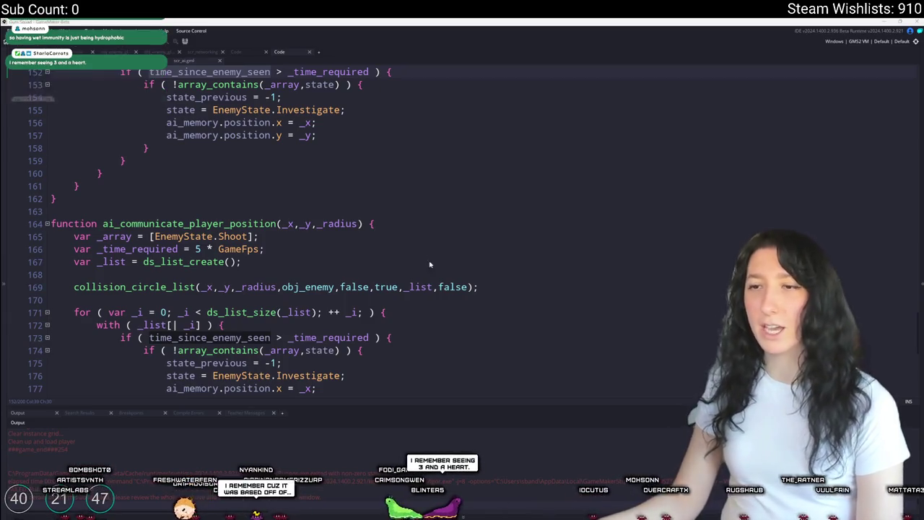
scroll(412, 348, down, 1)
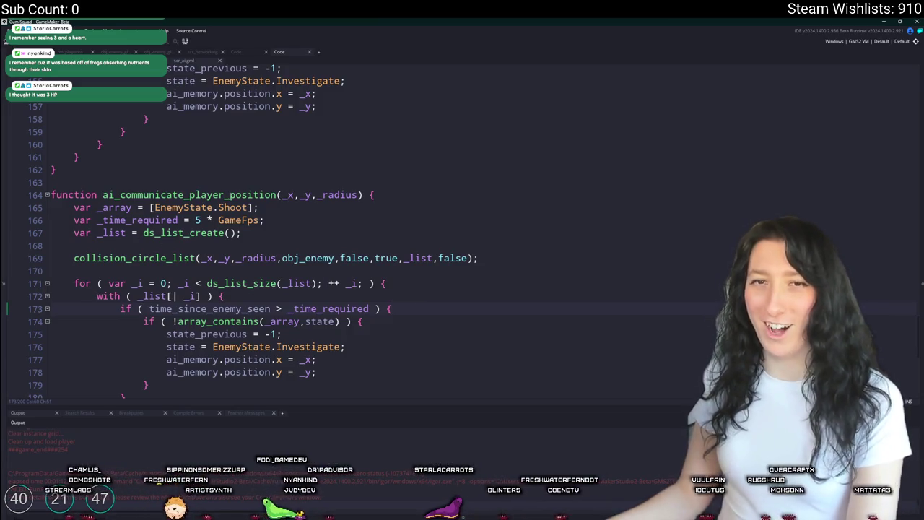
scroll(476, 313, down, 1)
click(477, 304)
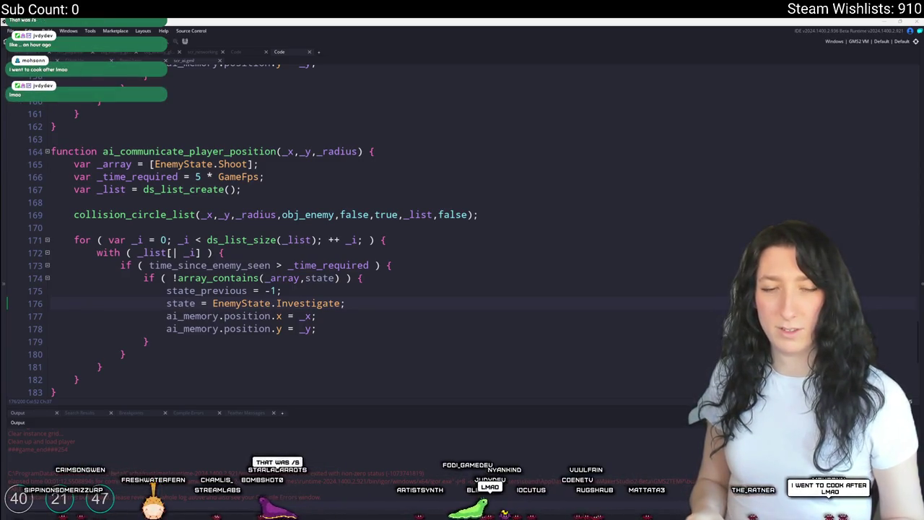
key(ctrl+z)
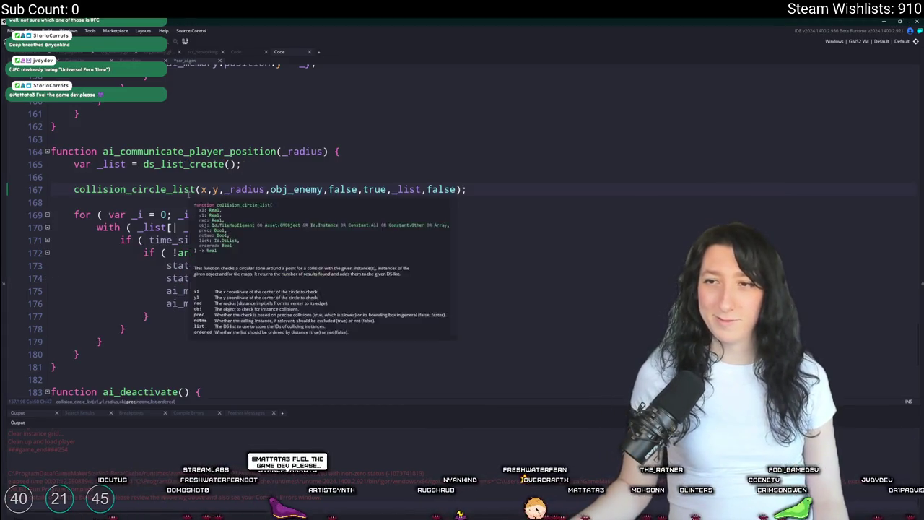
Step: Place the caret inside the first false argument to start editing ai_communicate_player_position
click(332, 189)
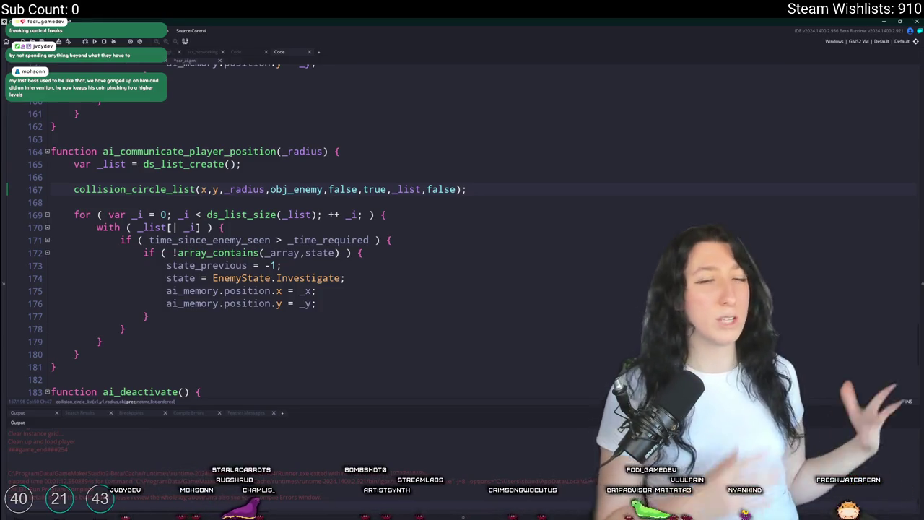
key(Insert)
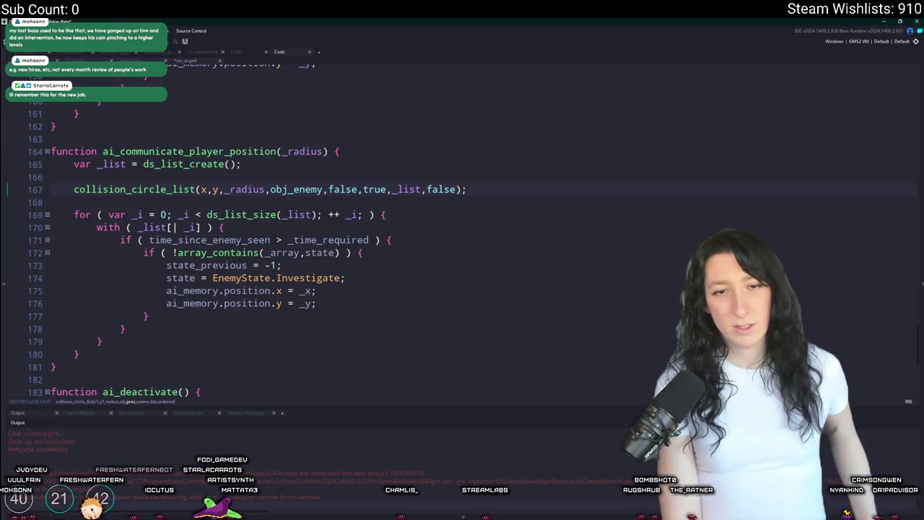
click(296, 189)
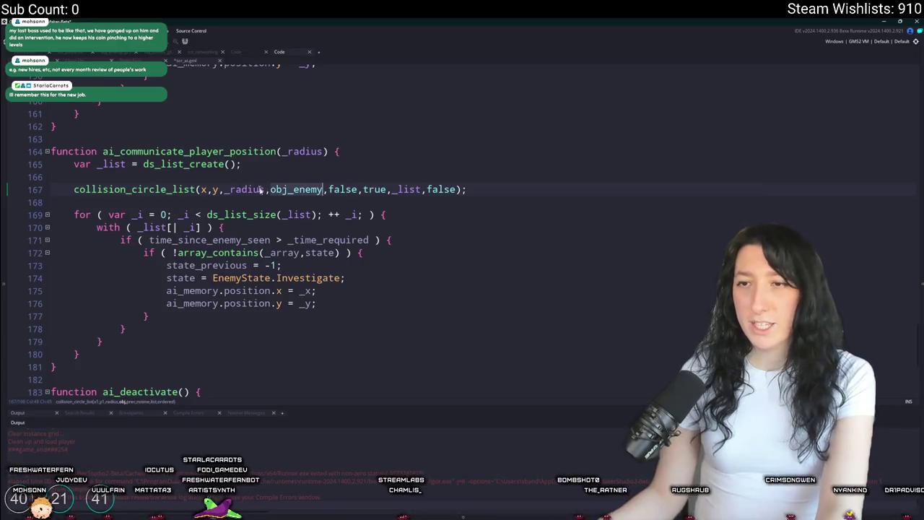
double_click(204, 242)
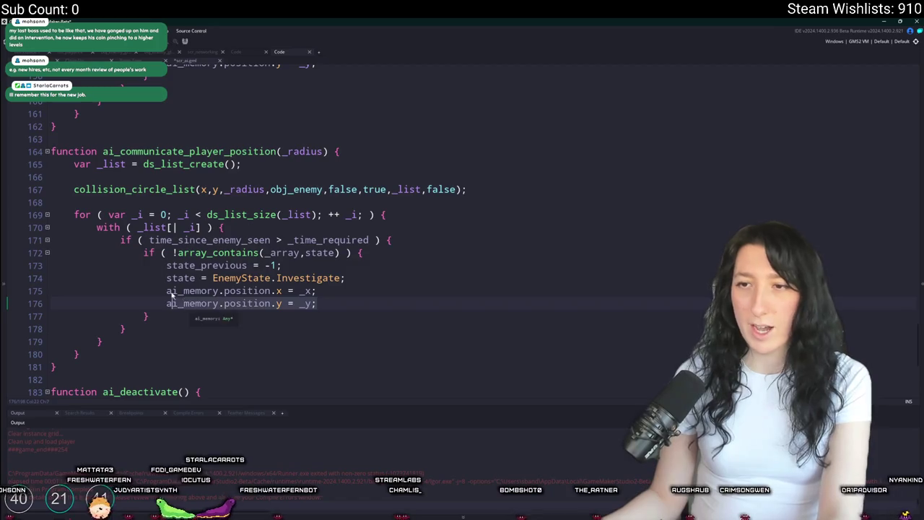
click(153, 319)
Step: Replace the inner if block with ai_memory = other.ai_memory; so enemies copy the caller's memory
mouse_move(153, 318)
mouse_down()
mouse_move(155, 278)
mouse_move(143, 254)
mouse_up()
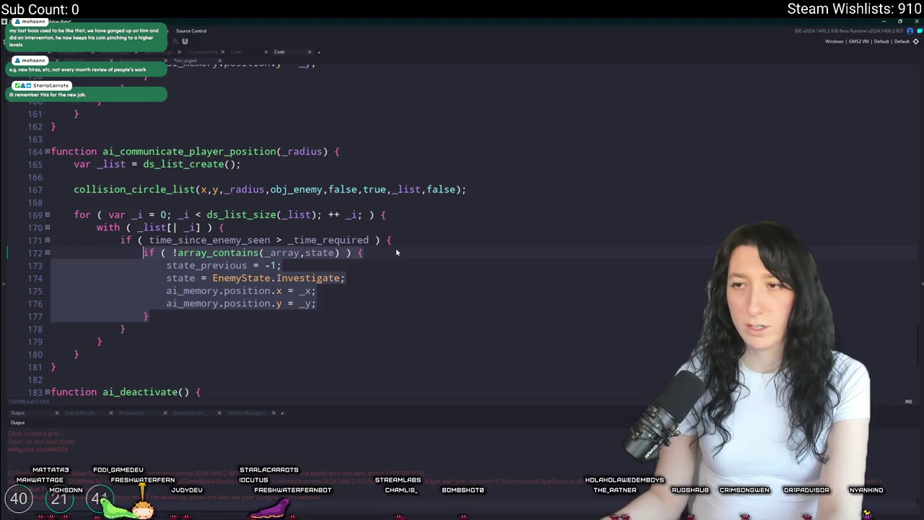
key(ctrl+v)
key(shift+Tab)
click(198, 252)
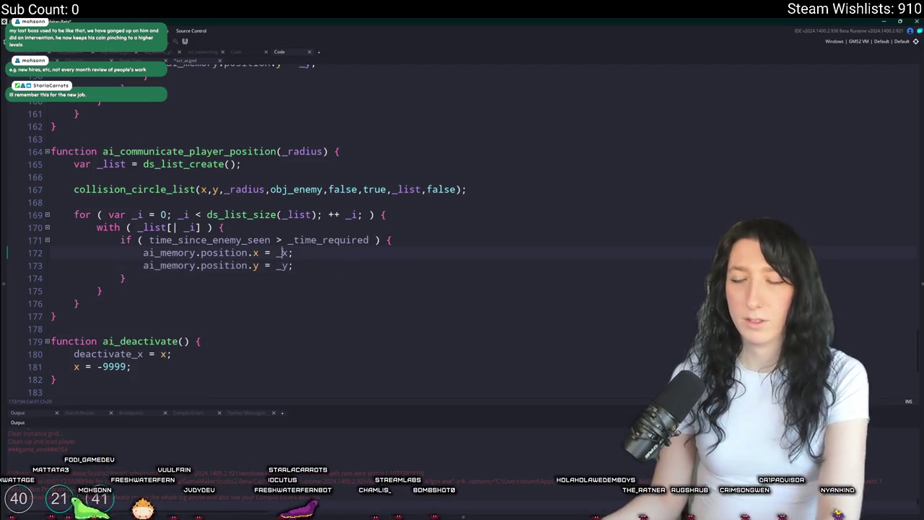
double_click(198, 253)
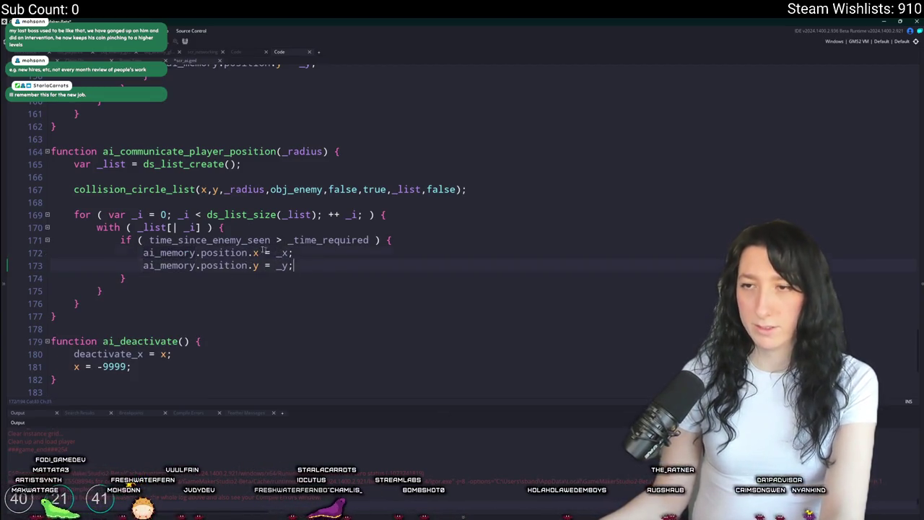
click(202, 253)
text(= )
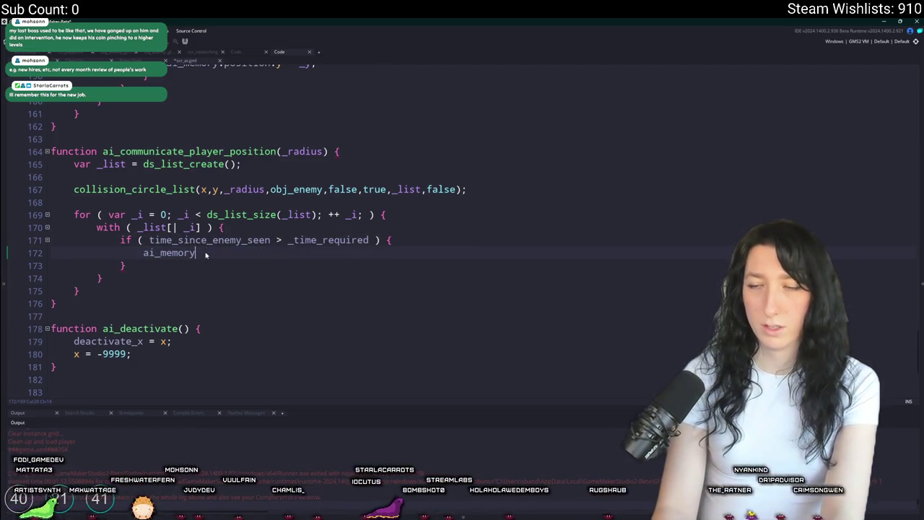
text(;)
key(Left)
text(= other.ai_memory)
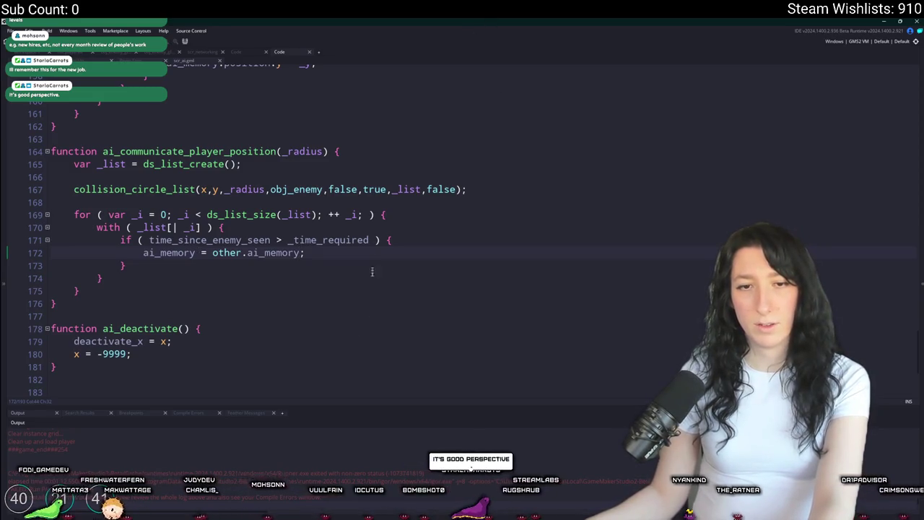
Step: Move to the blank line above the function and bring up the asset search
key(Up)
key(End)
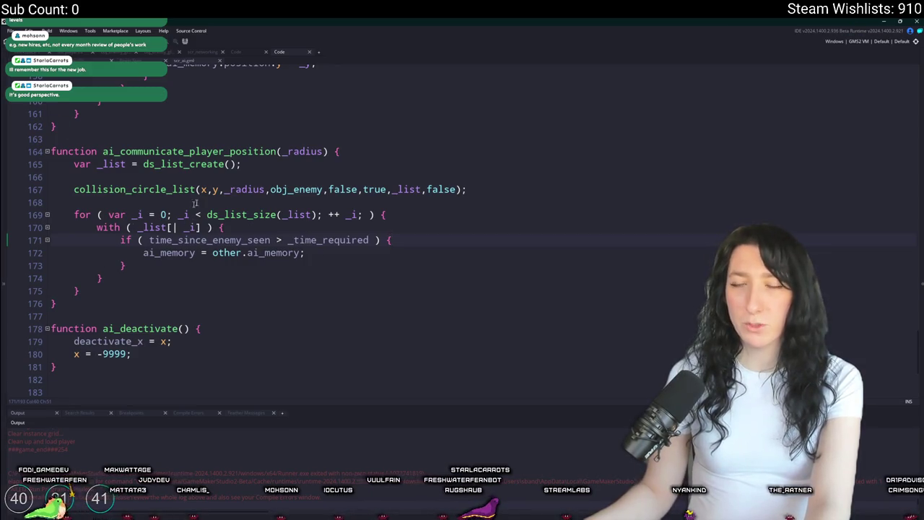
click(314, 132)
key(ctrl+t)
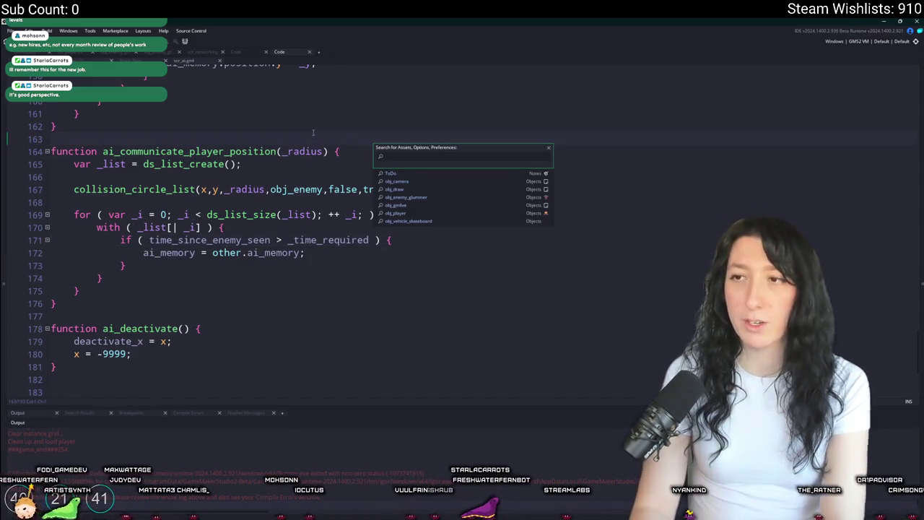
text(glummer)
Step: Open obj_enemy_glummer's event code and scroll to the player-seen section
key(Return)
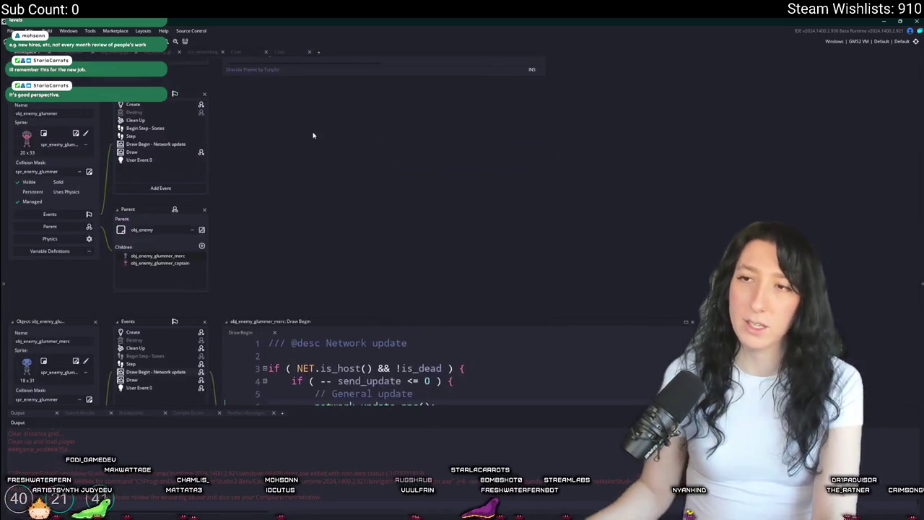
click(181, 129)
scroll(303, 138, up, 20)
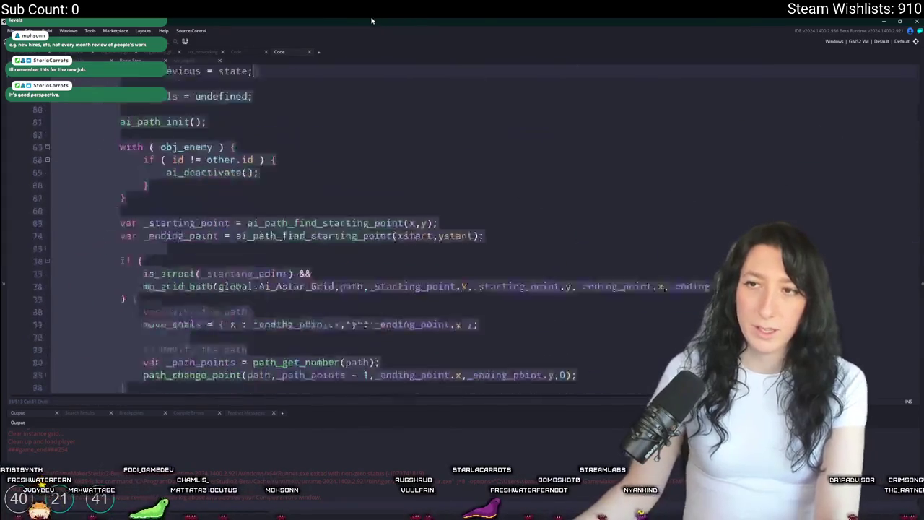
scroll(137, 246, down, 5)
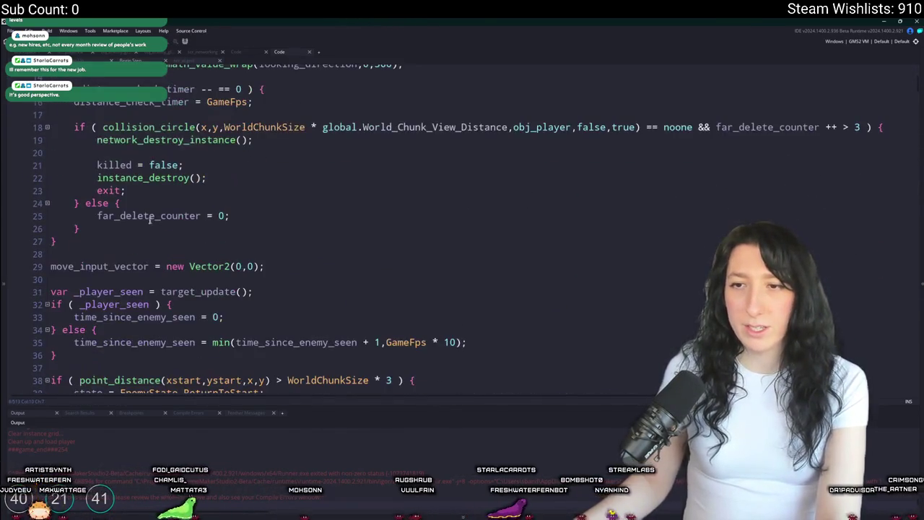
scroll(138, 246, down, 1)
Step: Add ai_communicate_player_position(384); after line 33, then go to the rm_playarea room
click(274, 242)
key(Return)
text(ai_communicate_player_position)
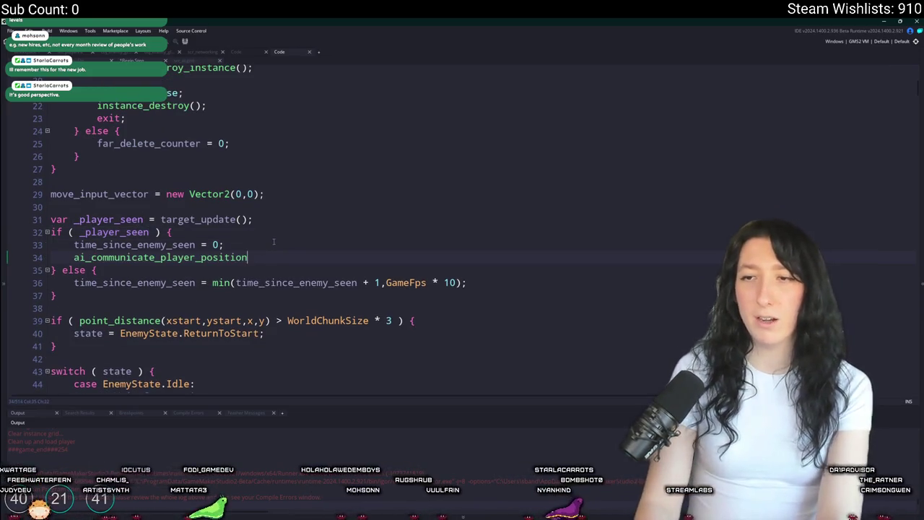
text((2)
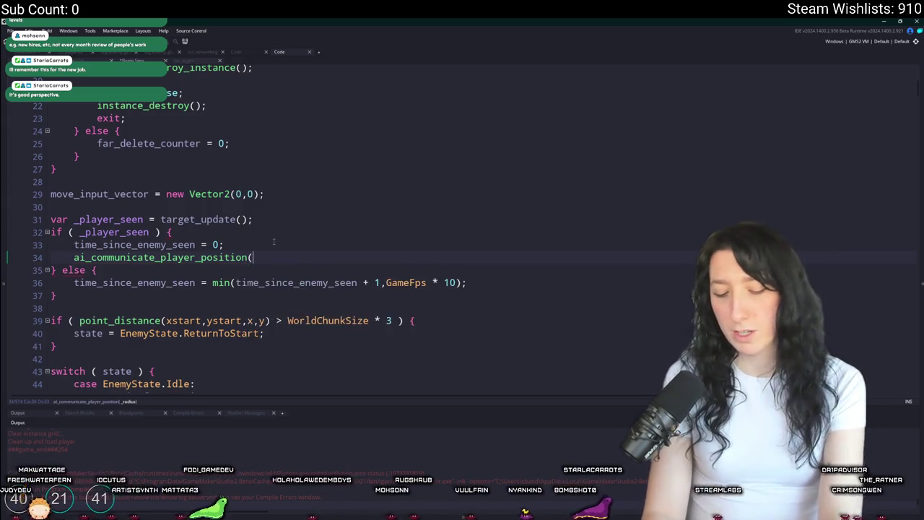
key(BackSpace)
text(384);)
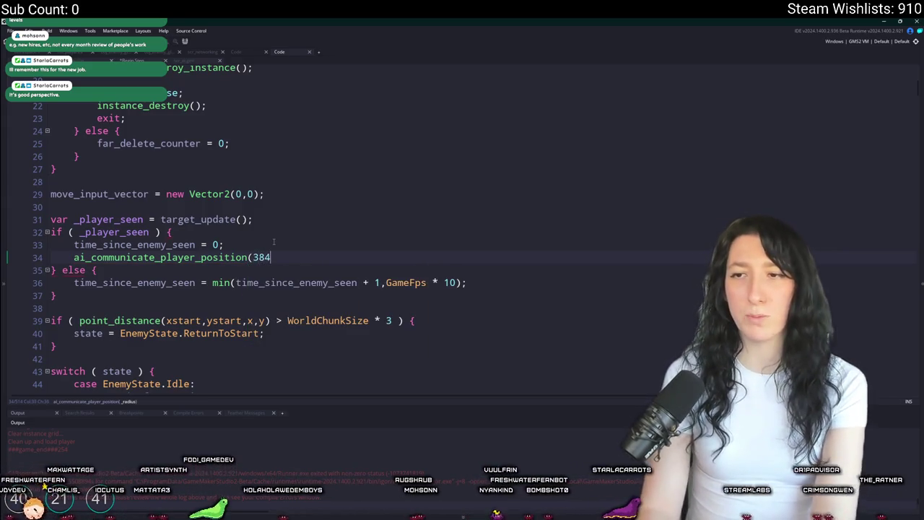
double_click(262, 257)
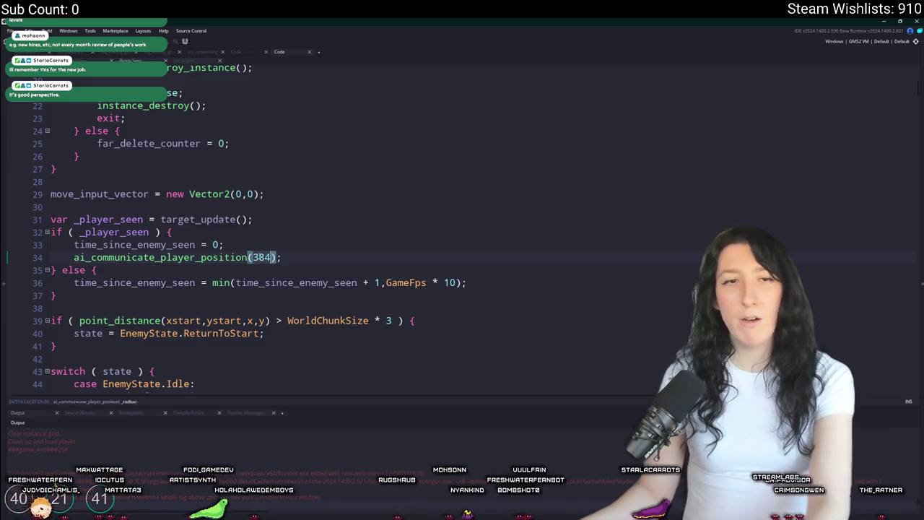
click(77, 56)
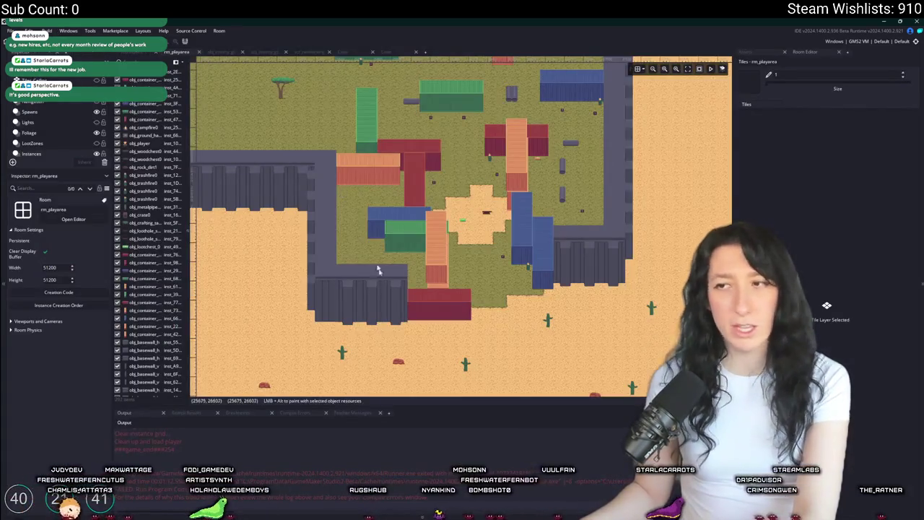
Step: Zoom into rm_playarea and gauge a horizontal distance rightward from the metal pipe instance
scroll(415, 341, up, 3)
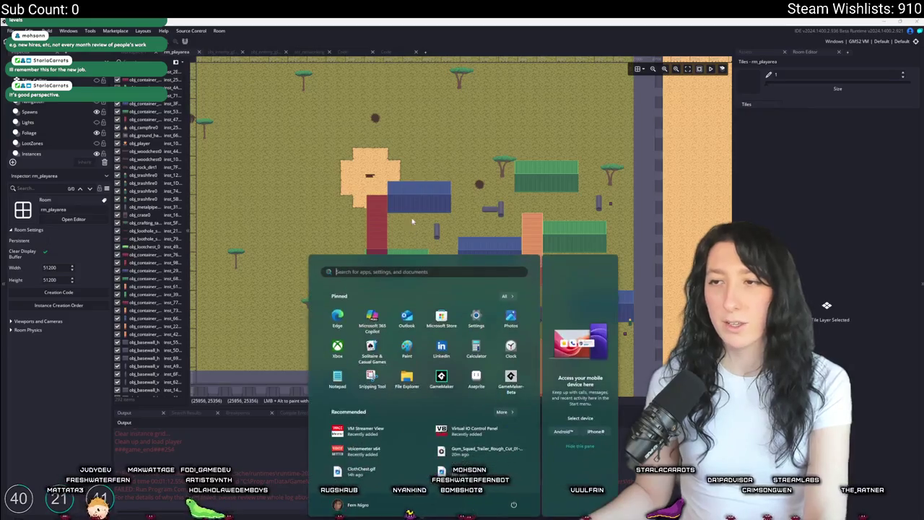
scroll(315, 173, up, 2)
scroll(355, 173, up, 2)
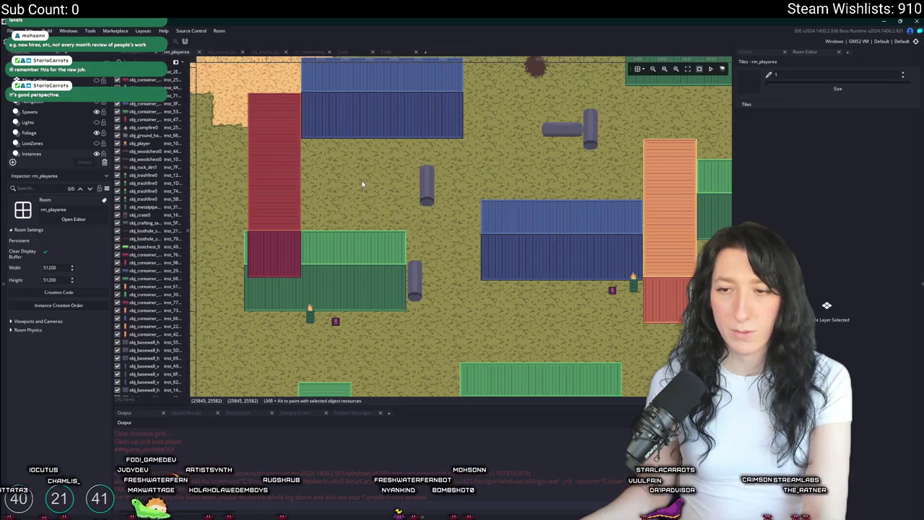
click(433, 178)
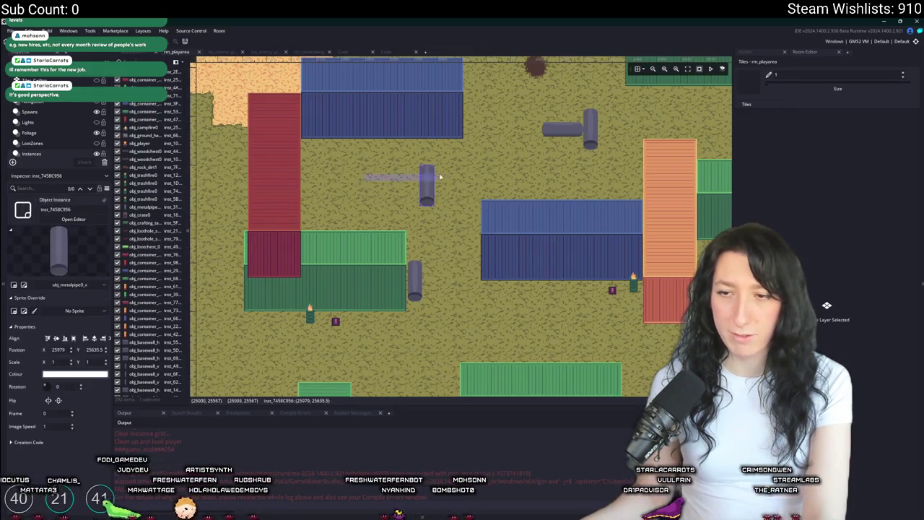
mouse_move(475, 174)
mouse_down()
mouse_move(550, 177)
mouse_move(502, 175)
mouse_up()
click(398, 54)
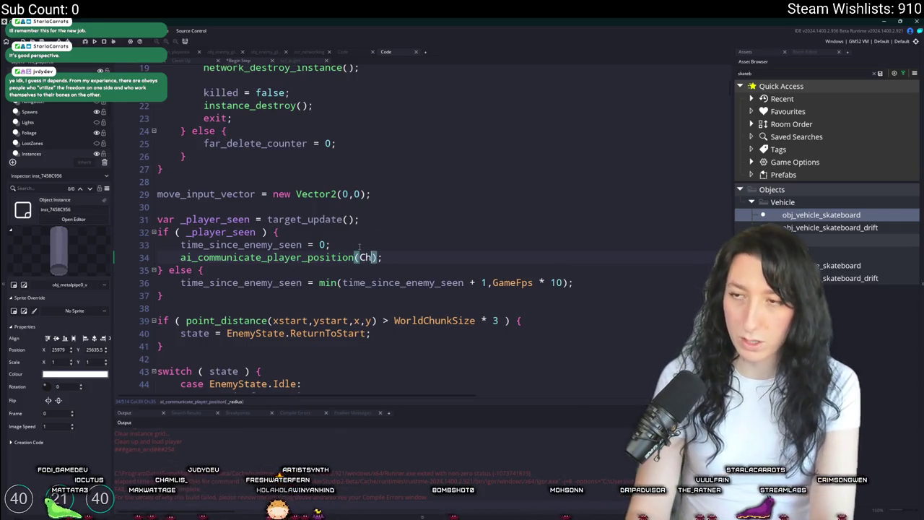
Step: Retype the ai_communicate_player_position radius argument as 384 and build and run the game
text(unkS)
key(BackSpace)
key(BackSpace)
key(BackSpace)
text(384)
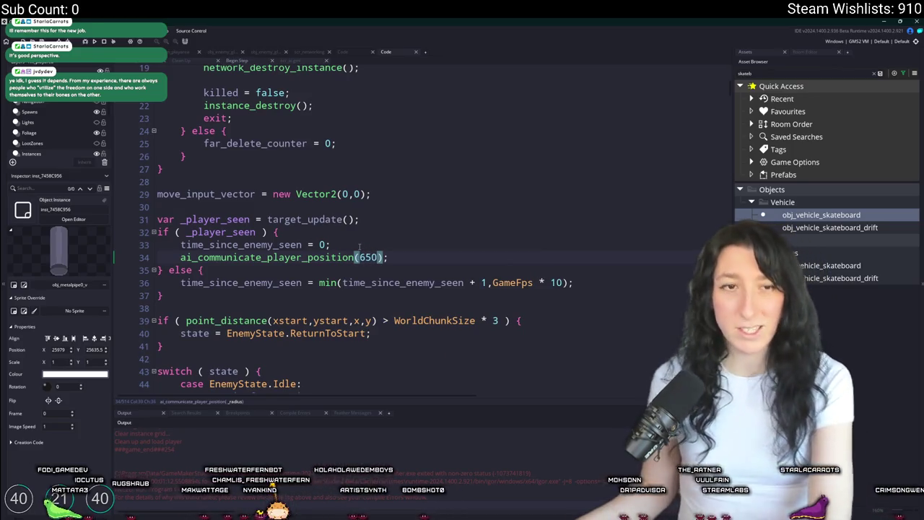
key(F5)
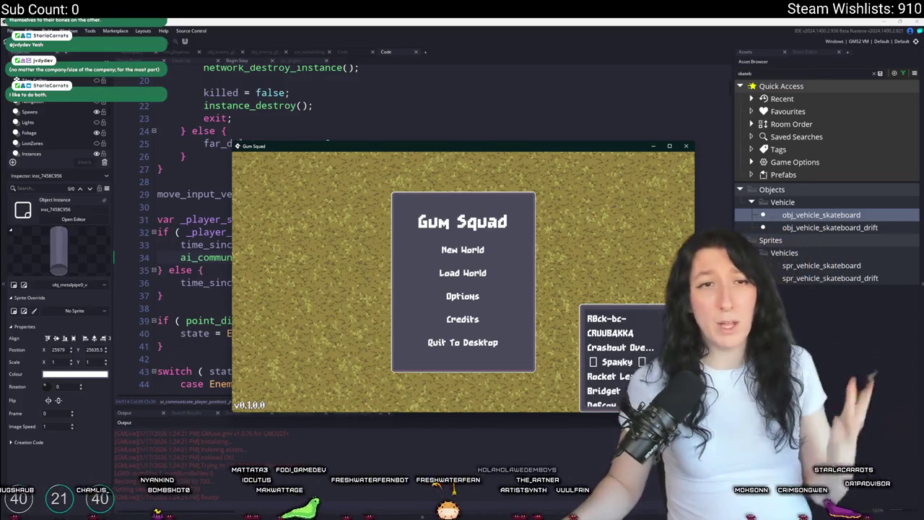
Step: Fullscreen the game and start a New World in a private lobby
double_click(300, 152)
click(458, 202)
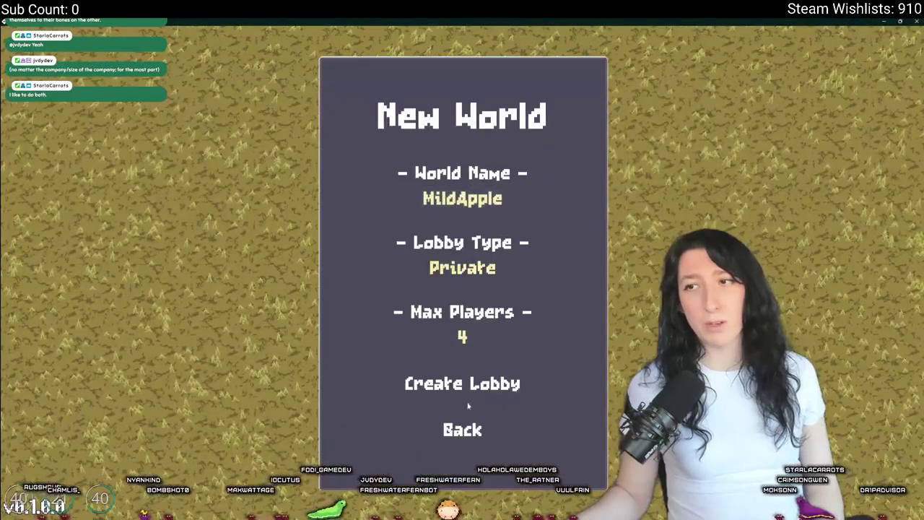
click(468, 389)
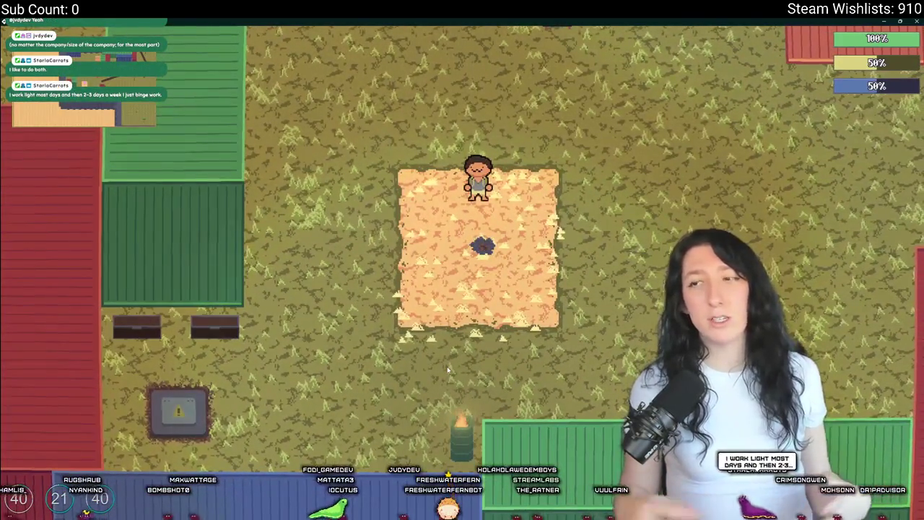
Step: Walk the character down and right across the map, toggling the inventory, until the error appears
key(s)
key(Tab)
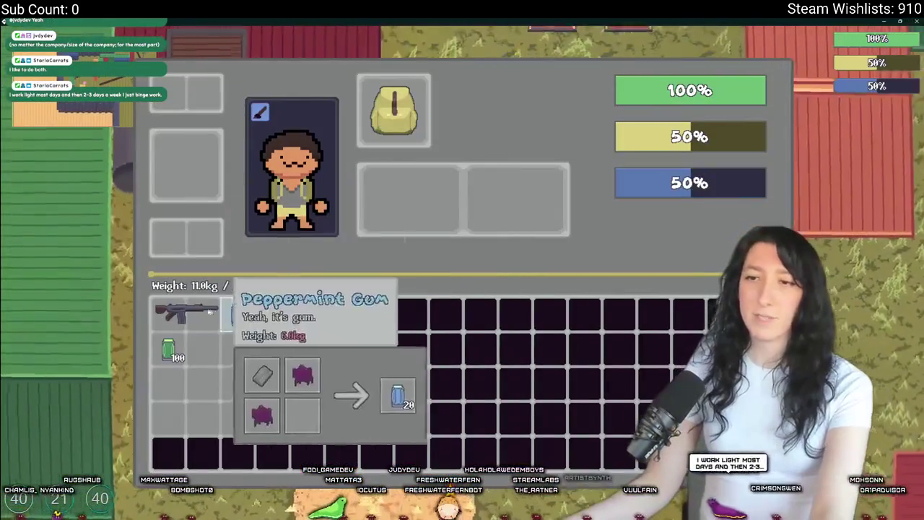
key(Tab)
key(d)
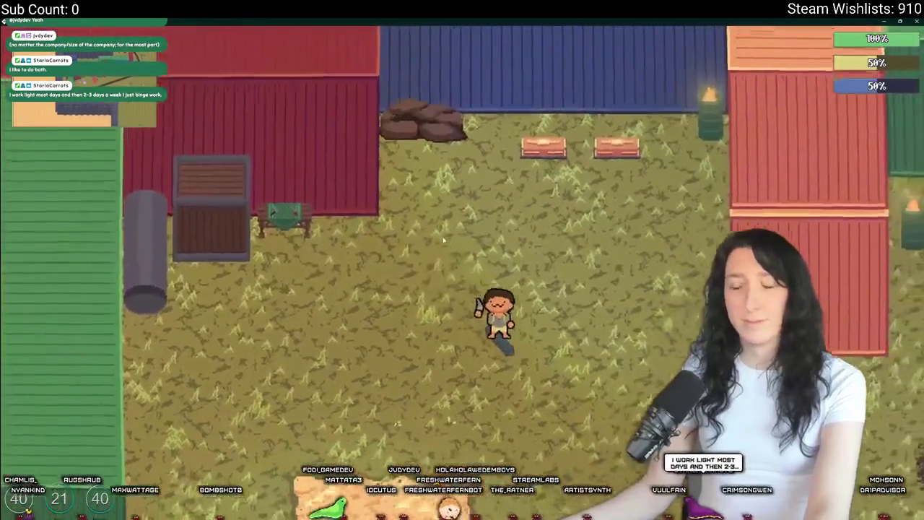
key(d)
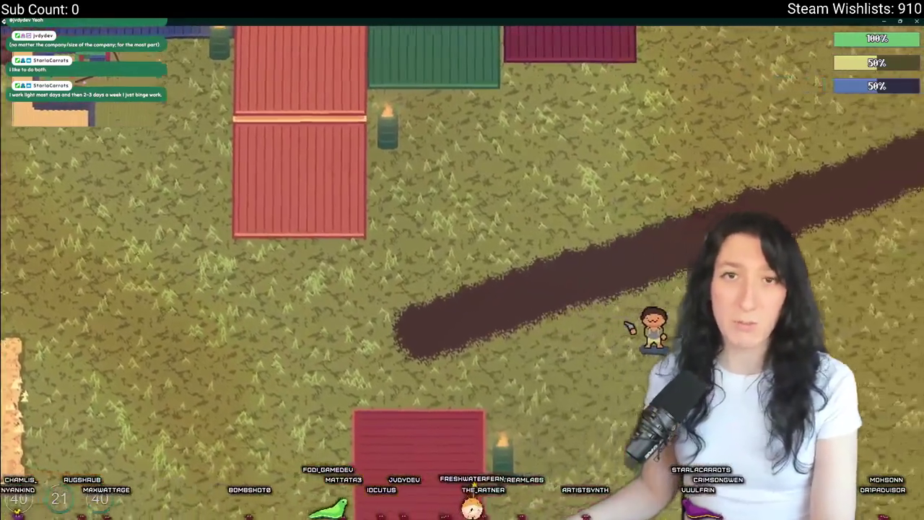
key(d)
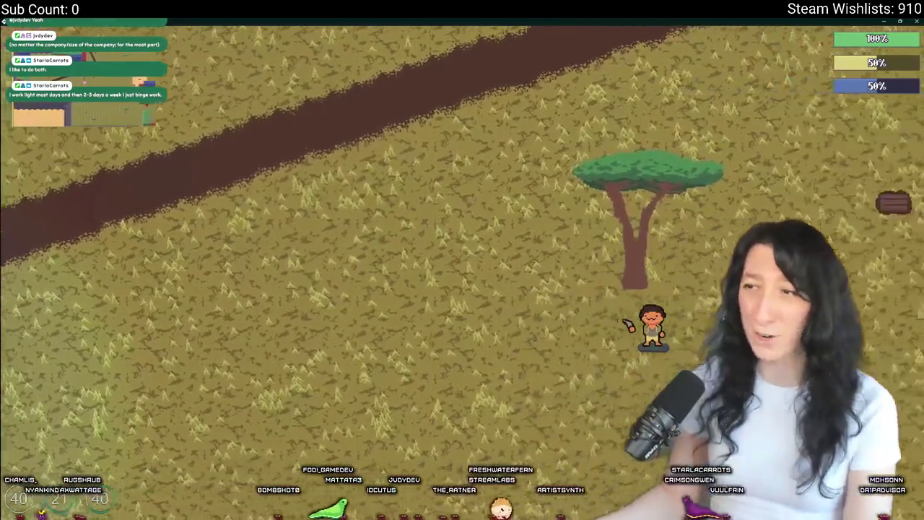
key(d)
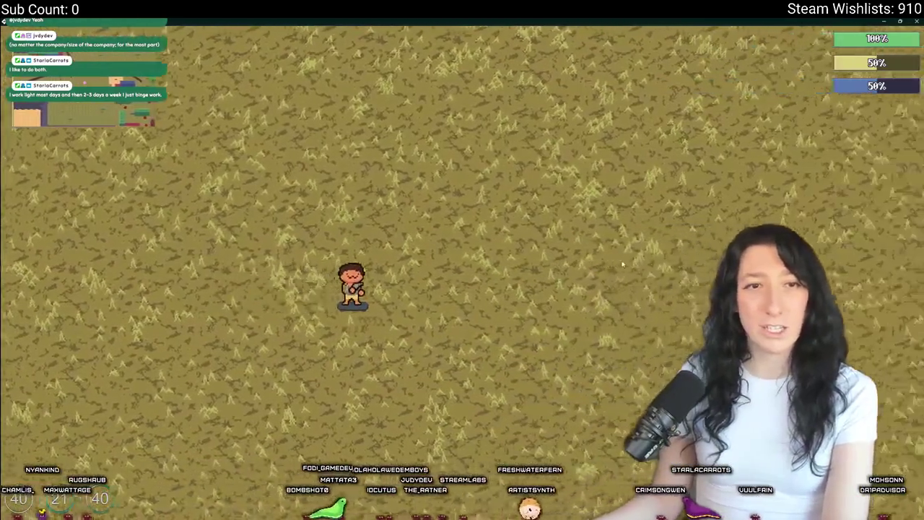
key(d)
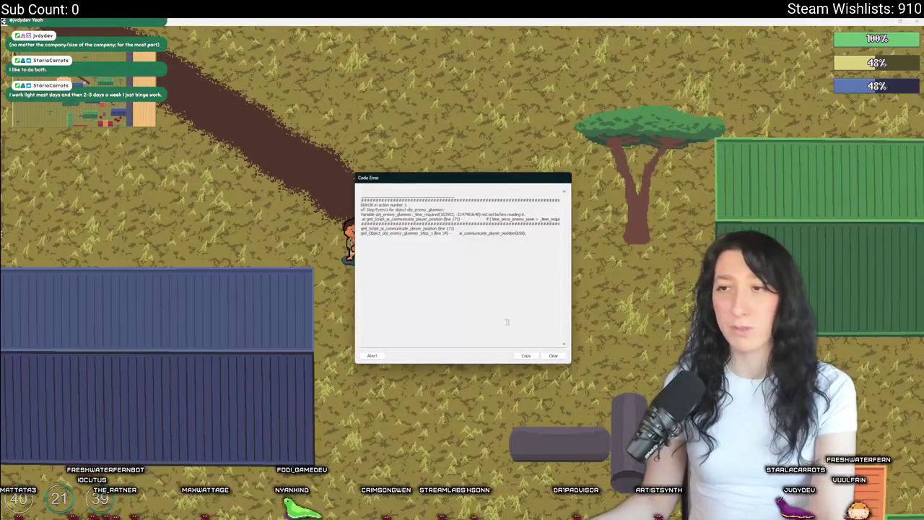
Step: Abort the game and jump to the _time_required check in ai_communicate_player_position
click(373, 356)
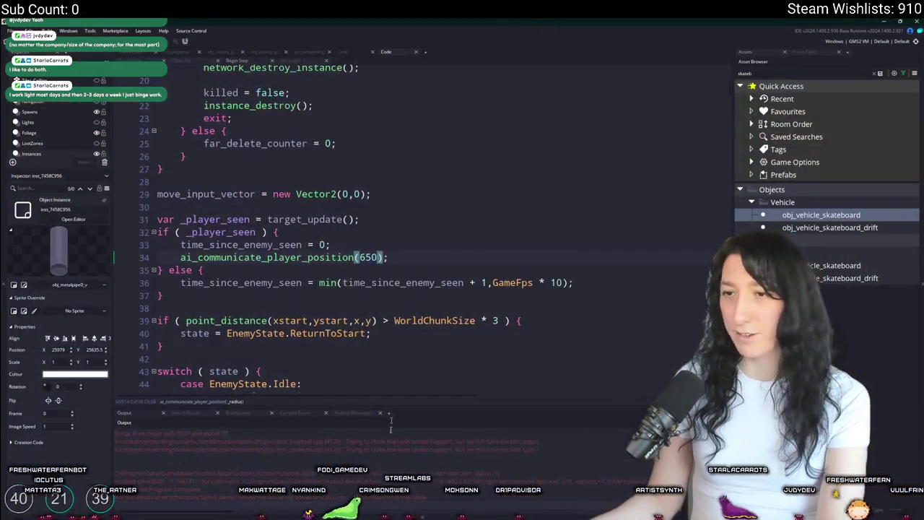
key(Down)
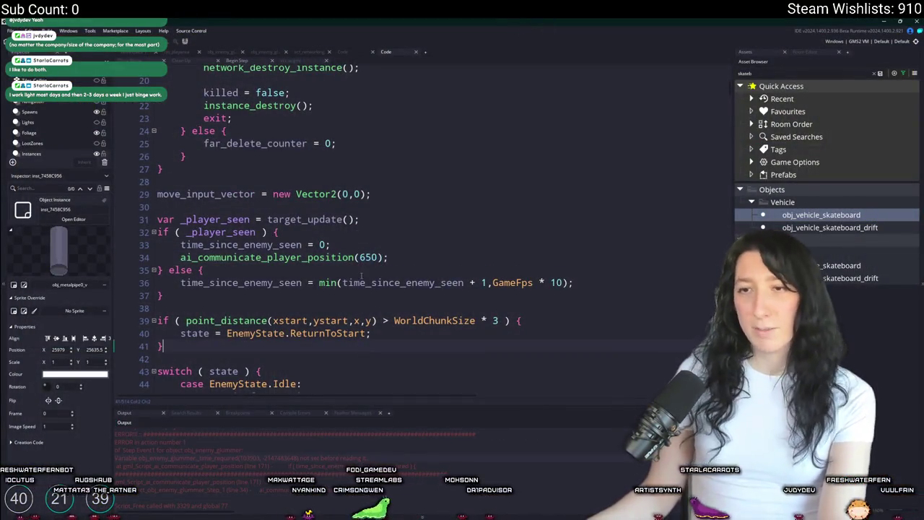
middle_click(347, 258)
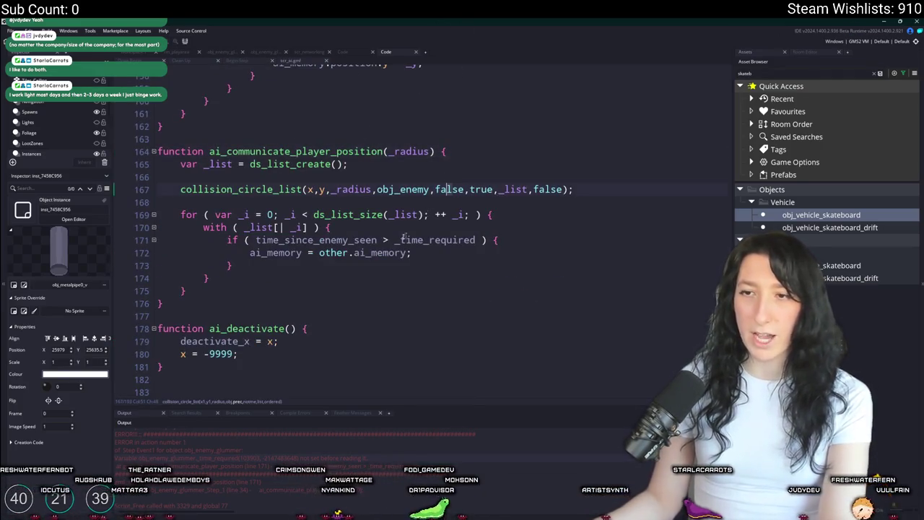
double_click(359, 241)
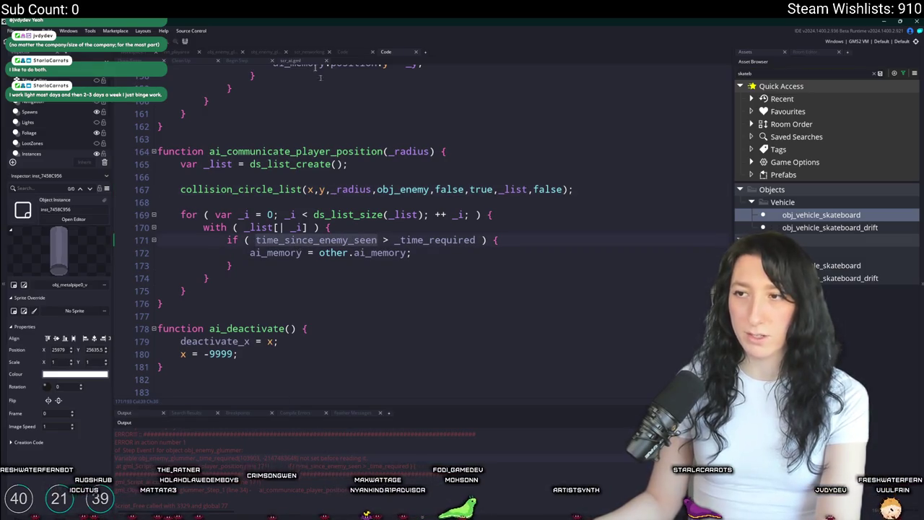
click(431, 240)
double_click(431, 240)
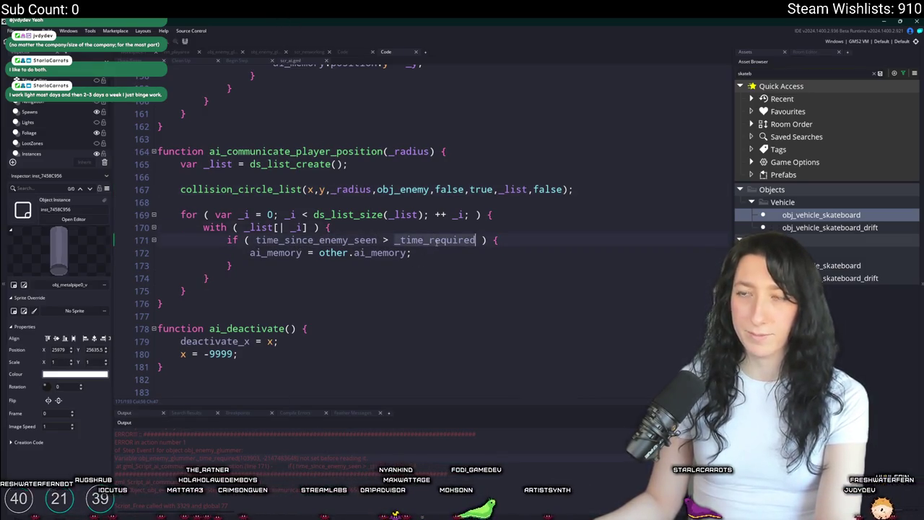
Step: Delete the _time_required if line and its closing brace, unindent ai_memory, and relaunch
triple_click(286, 241)
key(Delete)
key(End)
key(shift+Down)
key(shift+End)
key(Delete)
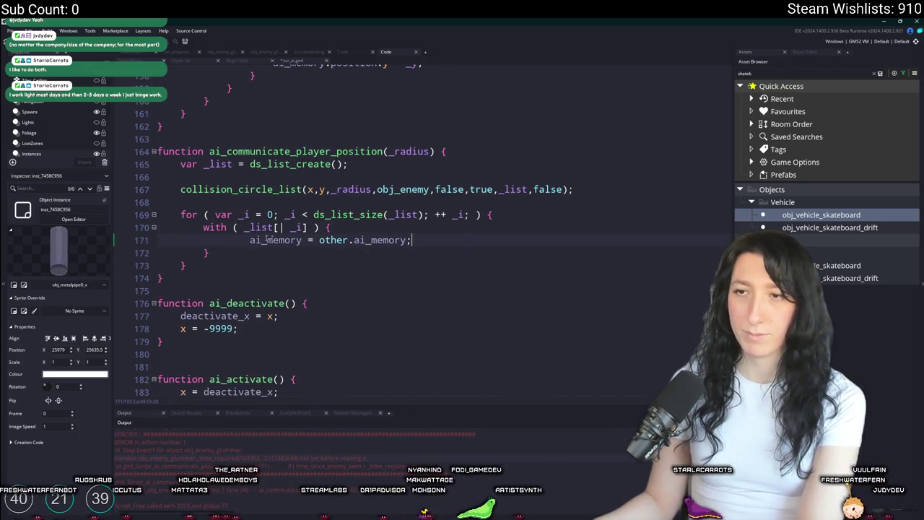
key(shift+Tab)
click(420, 240)
key(F5)
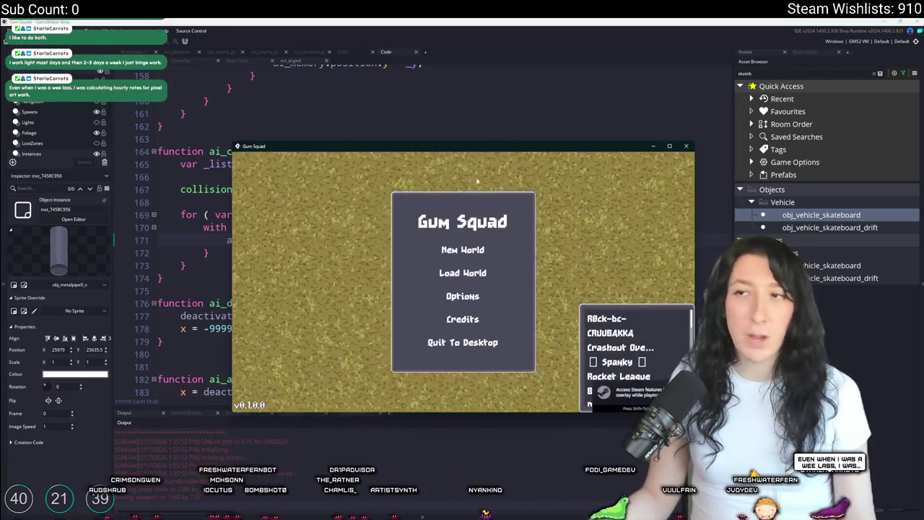
Step: Maximize the Gum Squad window and start a new world with Create Lobby
click(488, 140)
key(alt+Tab)
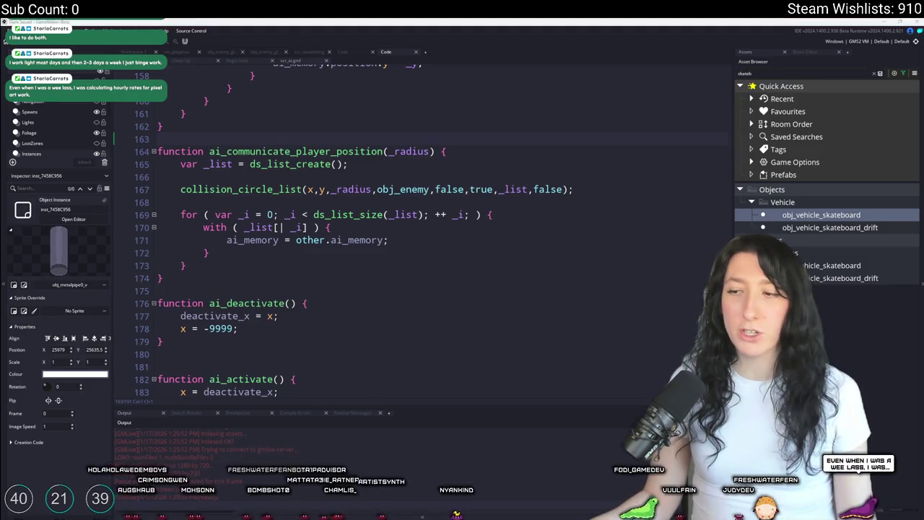
double_click(518, 147)
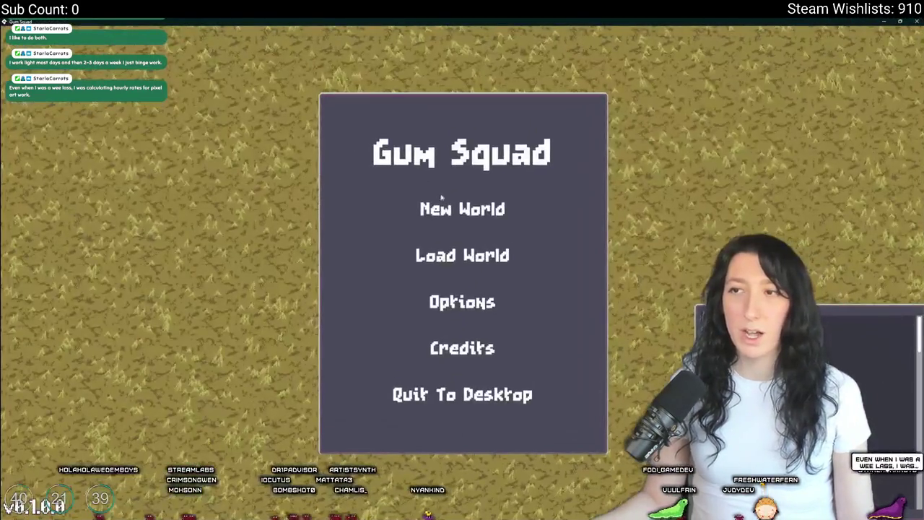
click(444, 206)
click(439, 386)
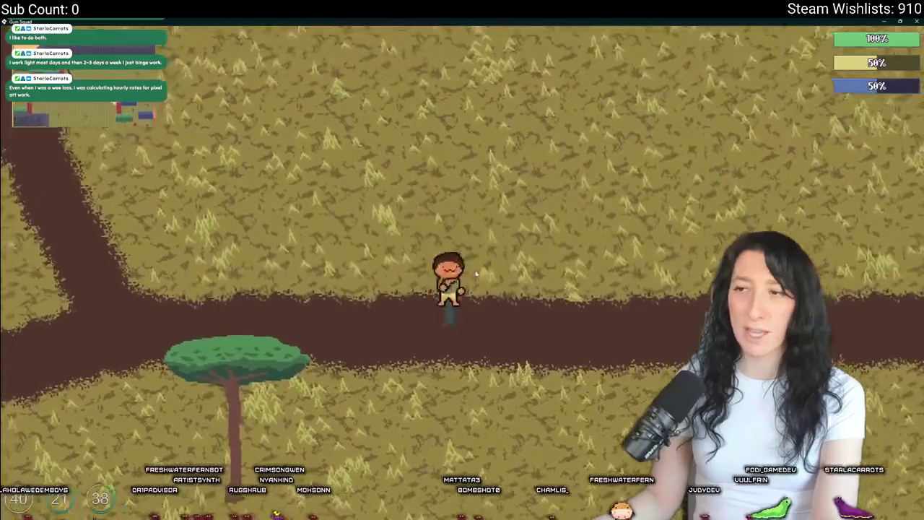
Step: Walk past the grey pipes to the enemies until the obj_hand code error appears, then abort
key(a)
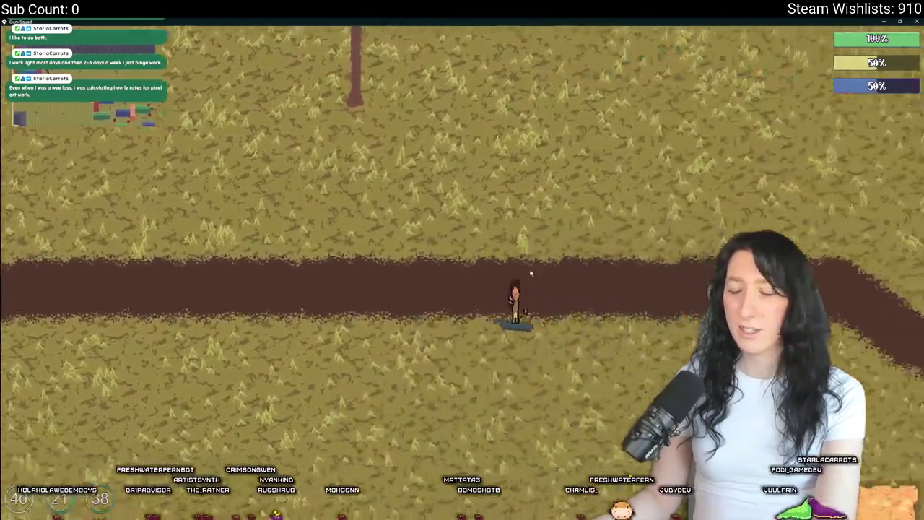
key(s)
key(d)
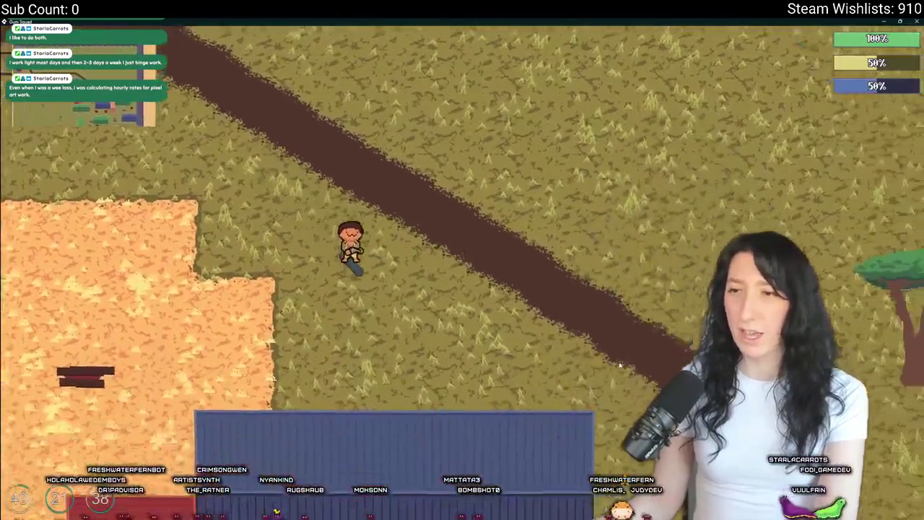
key(s)
key(d)
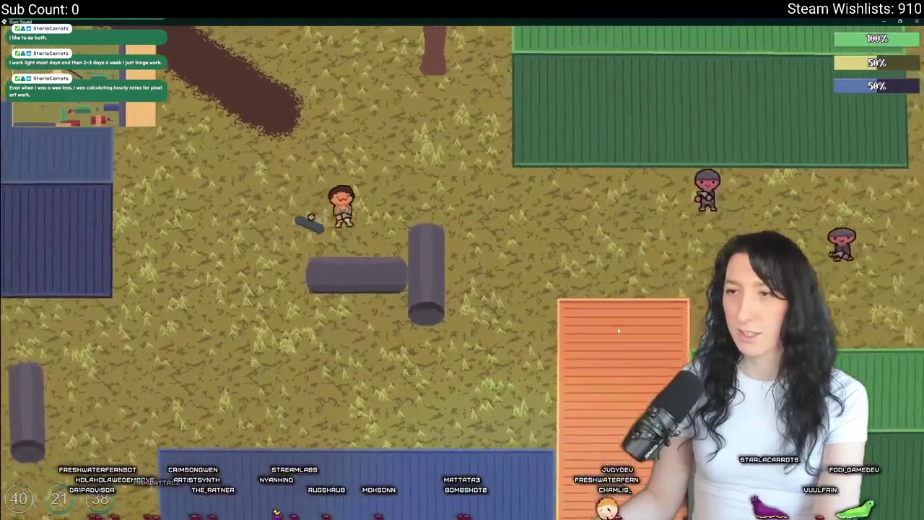
key(a)
key(s)
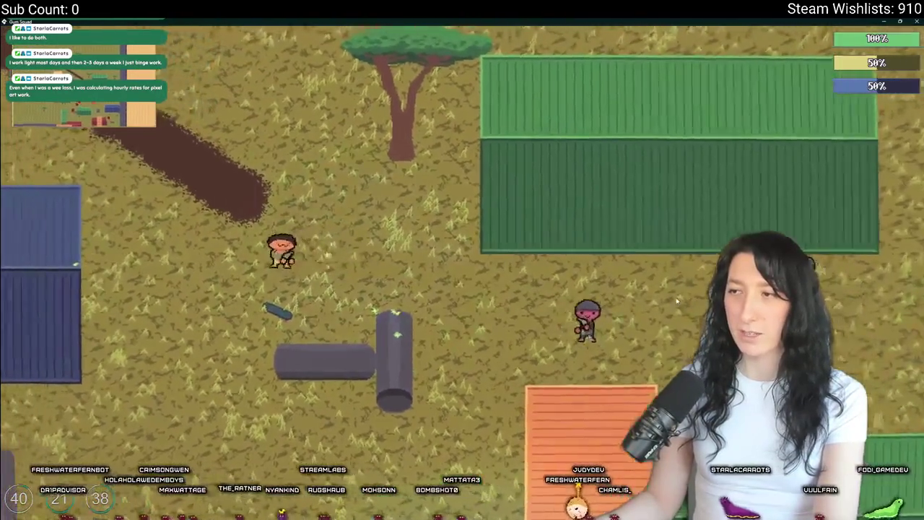
key(d)
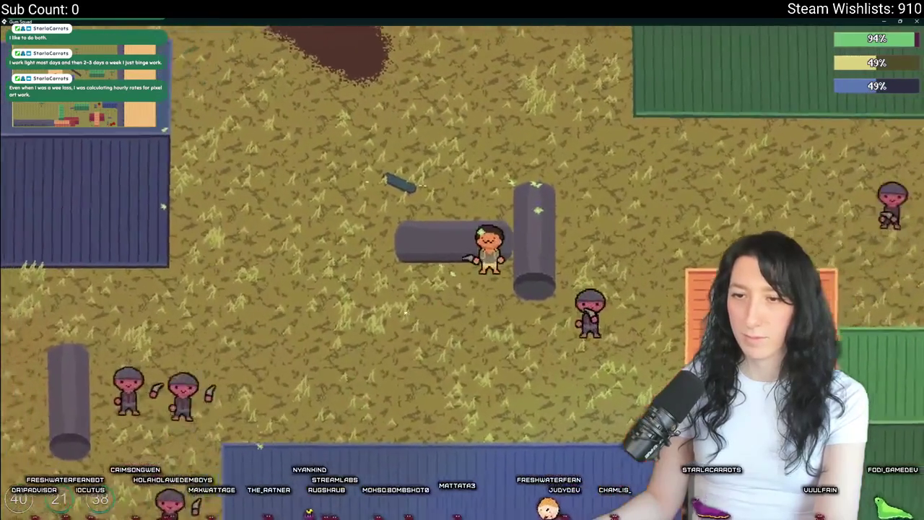
key(a)
key(s)
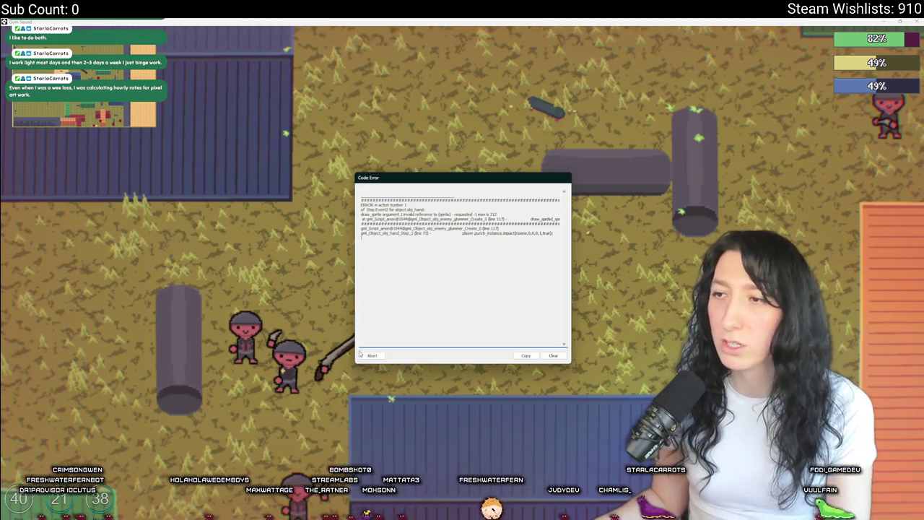
click(367, 354)
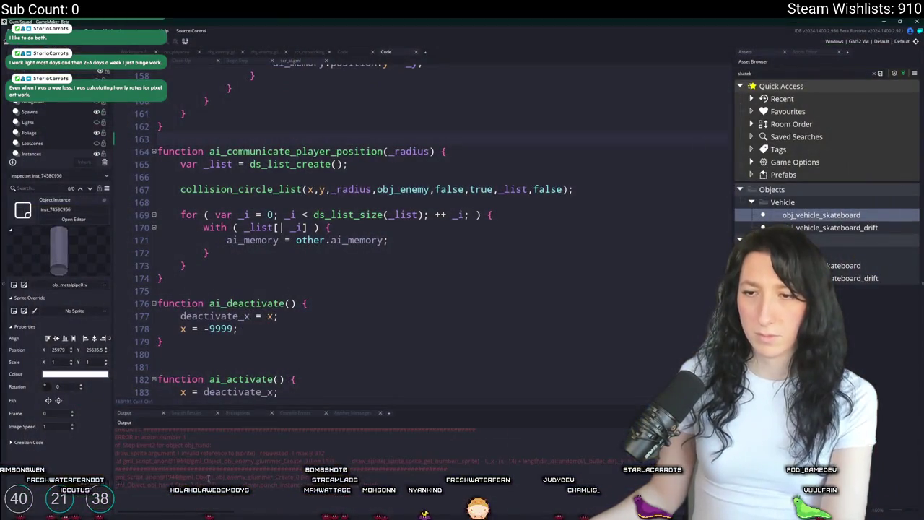
Step: Open obj_enemy_glummer's code via Ctrl+T and jump to line 117 from the error
key(ctrl+t)
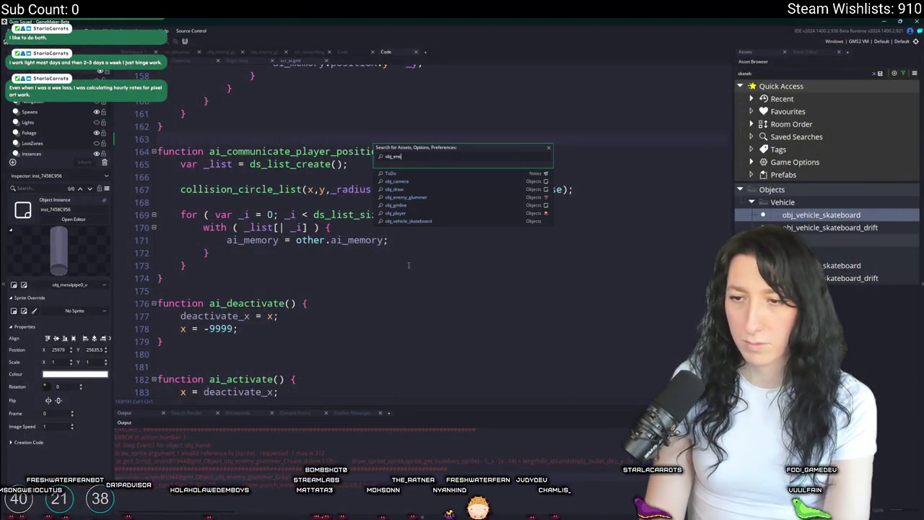
text(my_glummer)
key(Return)
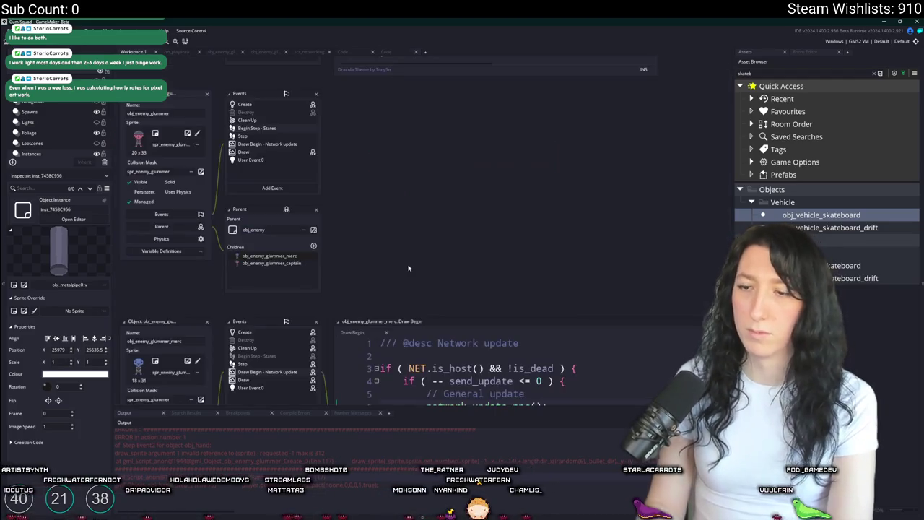
double_click(265, 104)
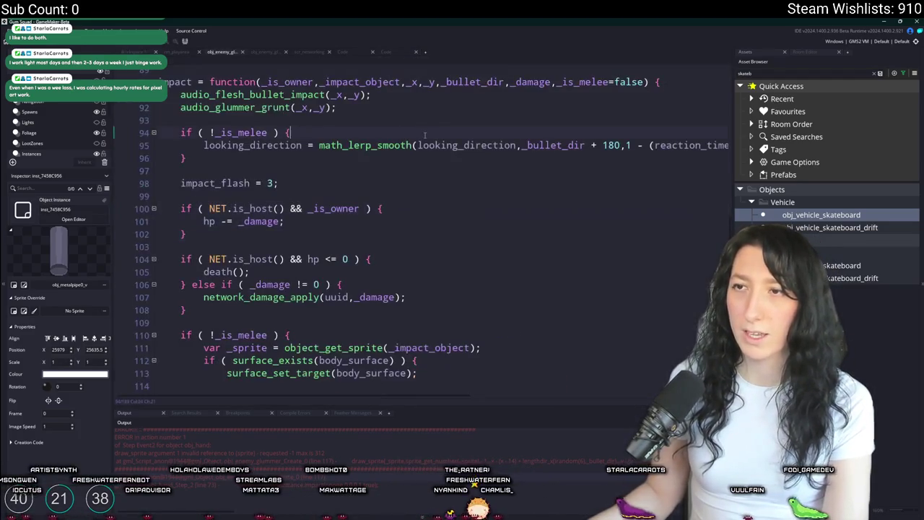
text(117)
key(Return)
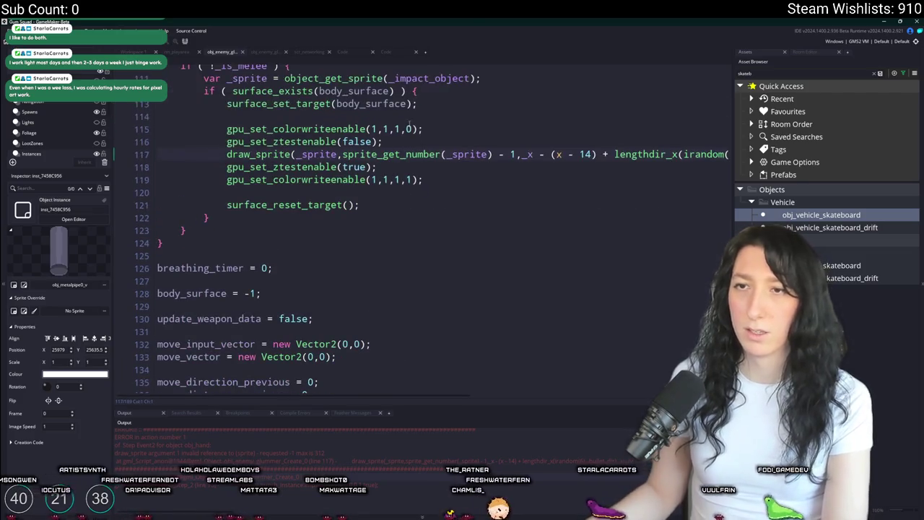
Step: Trace _sprite from line 117 back to the impact function start, then begin a search
click(322, 183)
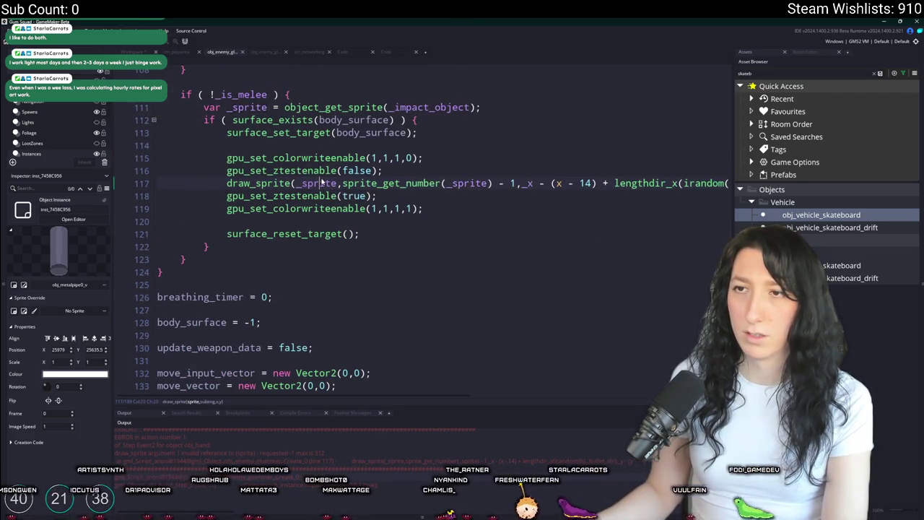
scroll(323, 180, up, 3)
click(432, 174)
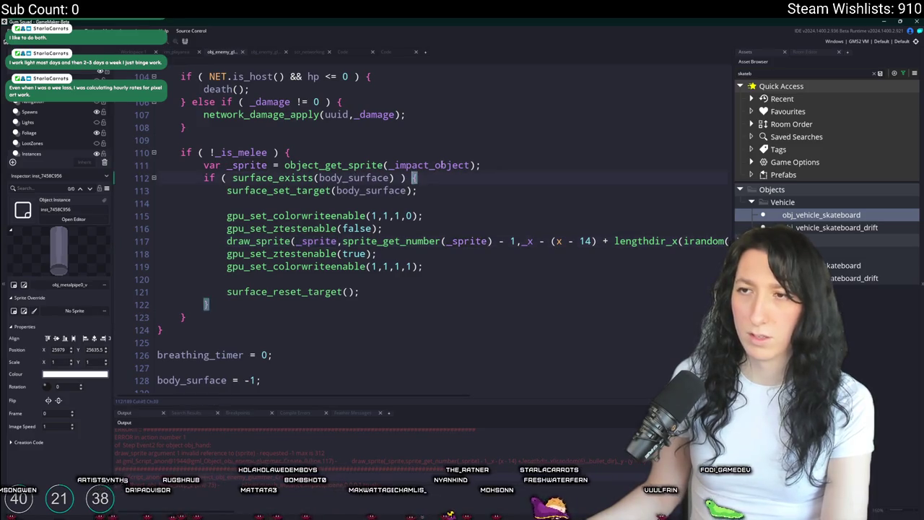
scroll(434, 202, up, 5)
scroll(435, 228, up, 10)
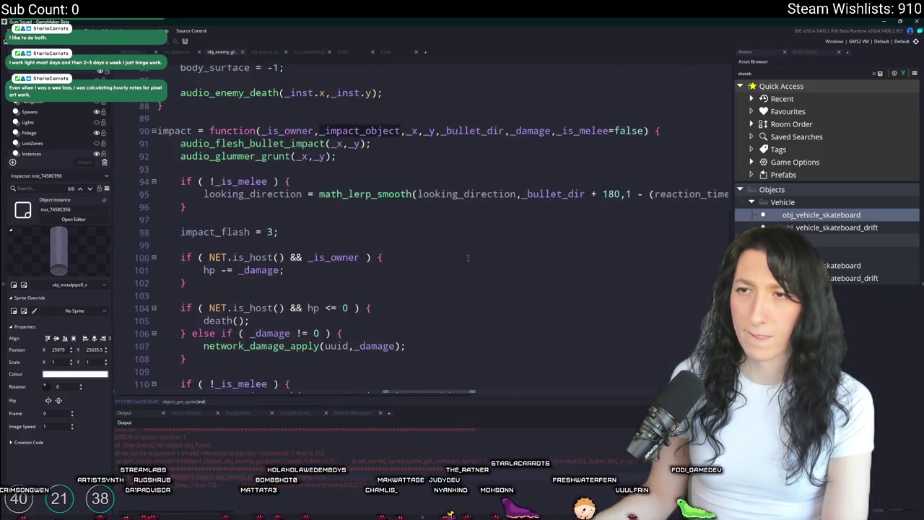
click(181, 244)
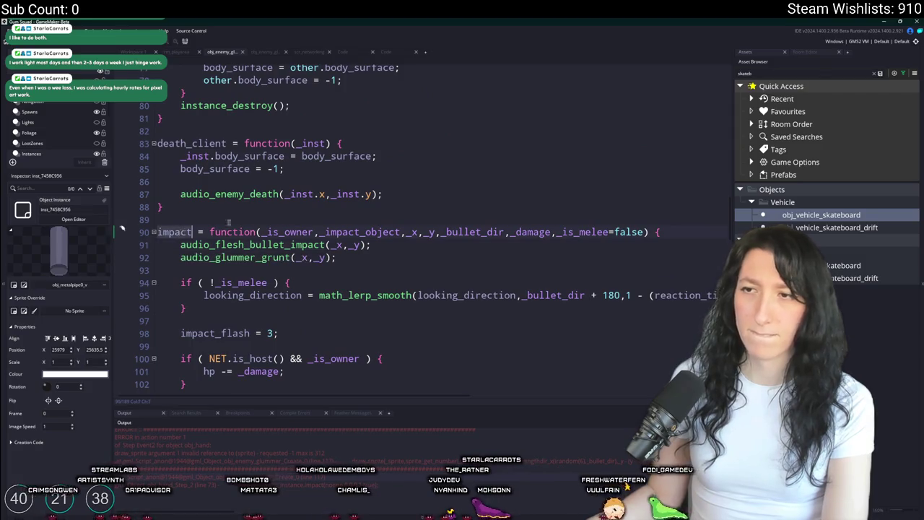
scroll(214, 226, down, 4)
key(ctrl+f)
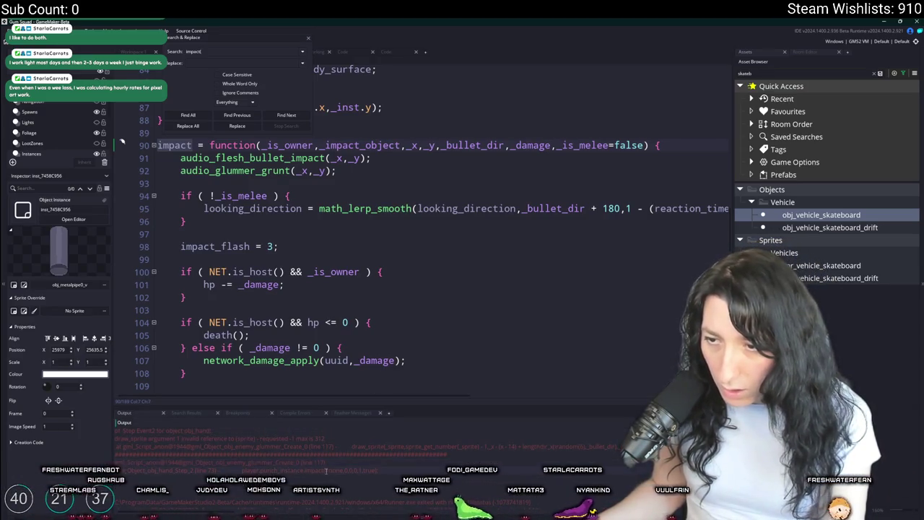
Step: Find the punch_instance.impact call in obj_hand End Step, pass player == global.Player_Instance first, and run with F5
key(Return)
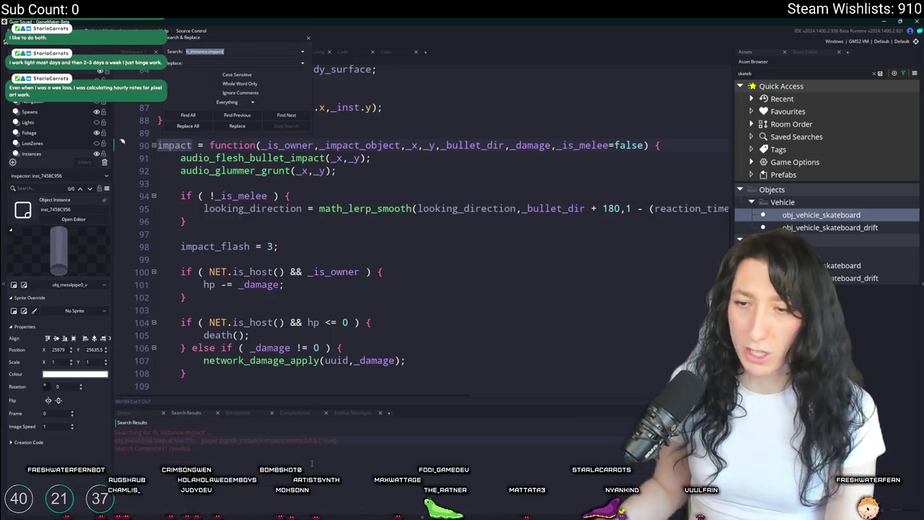
double_click(316, 441)
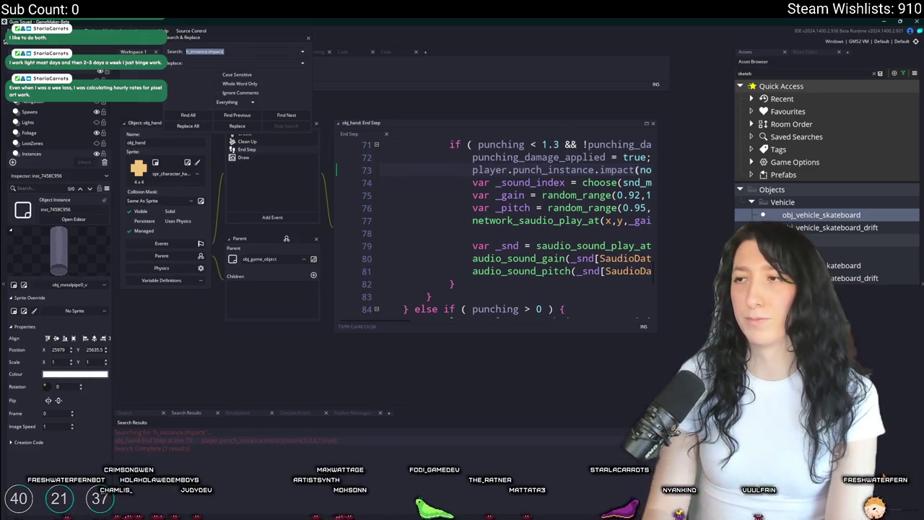
text(tru,noone,)
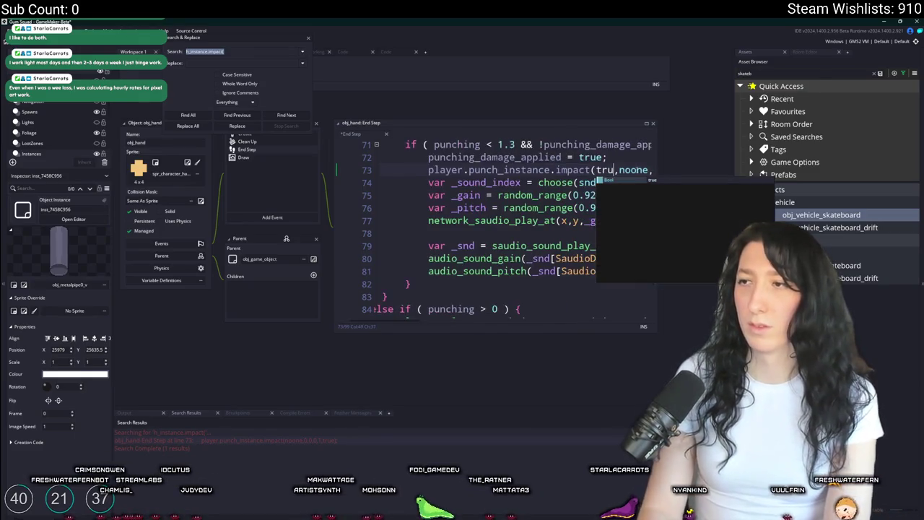
click(611, 155)
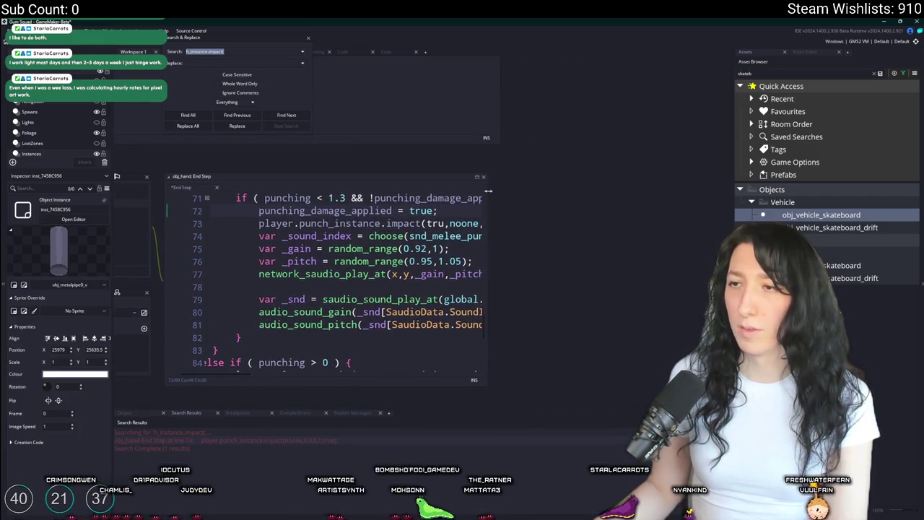
drag(488, 192, 567, 192)
scroll(175, 293, up, 2)
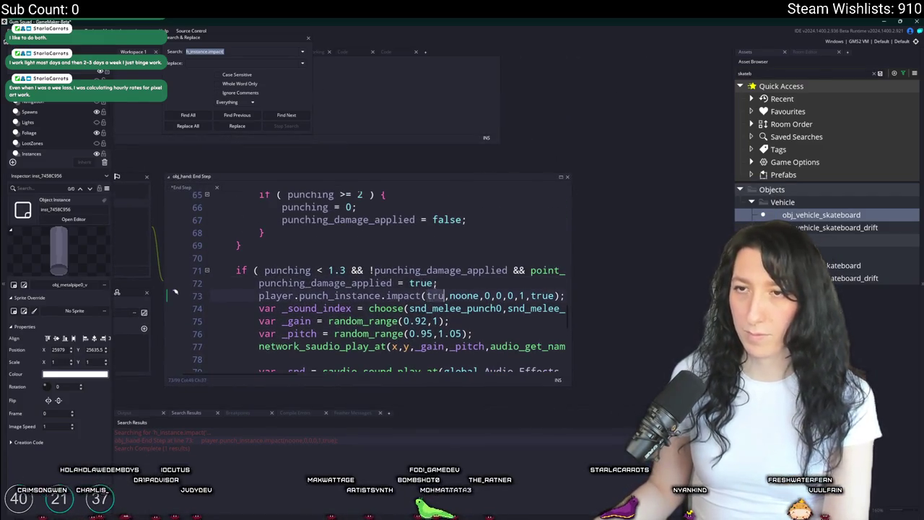
text(playero)
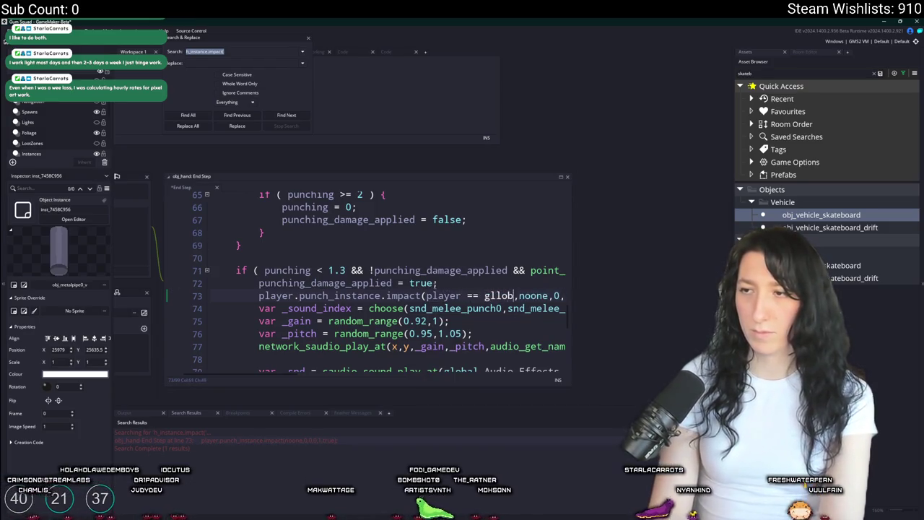
text(obal.Pla)
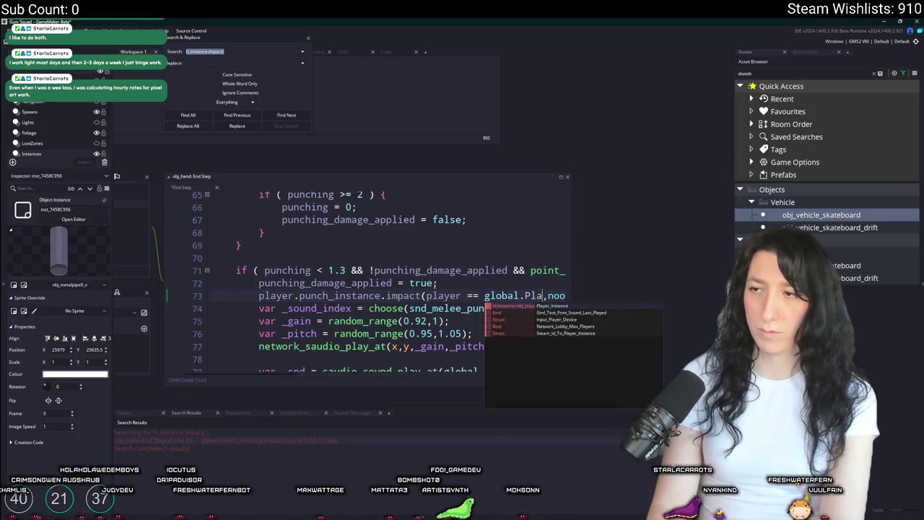
key(Return)
key(F5)
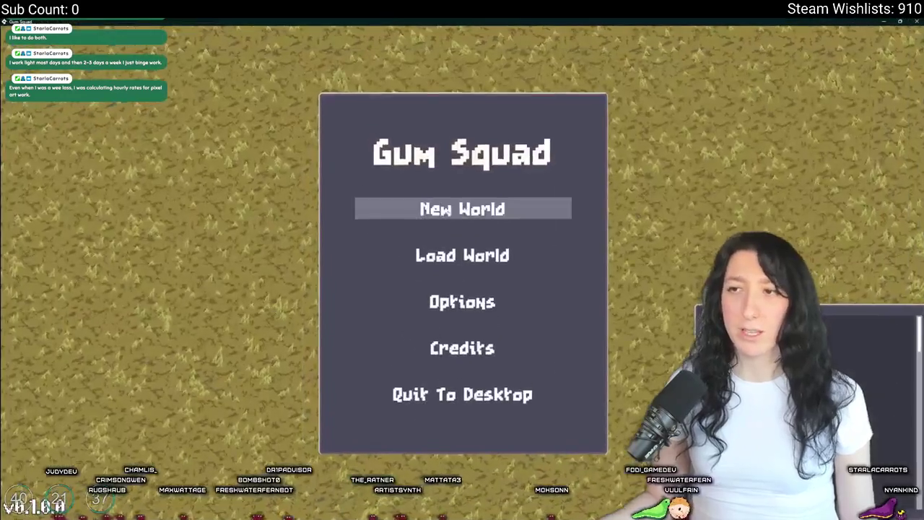
Step: Start a new world with Create Lobby and open the inventory
click(462, 206)
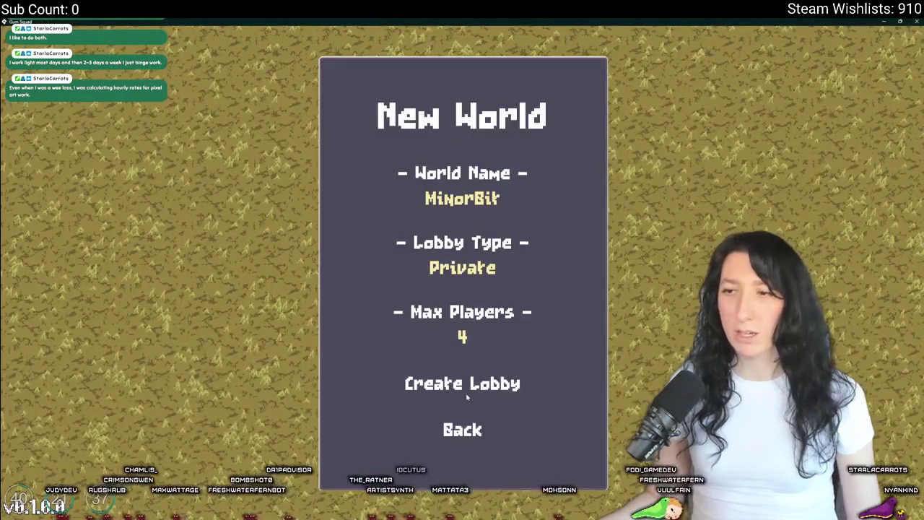
click(466, 394)
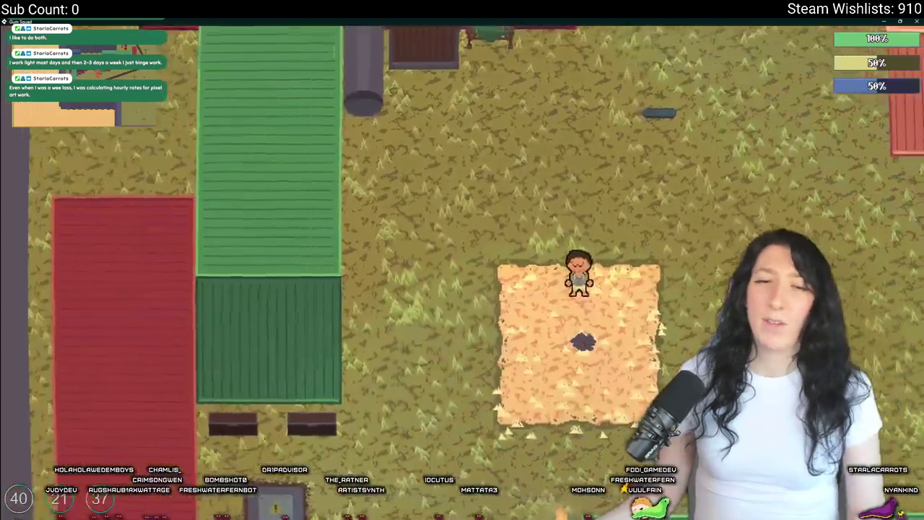
key(Tab)
key(Tab)
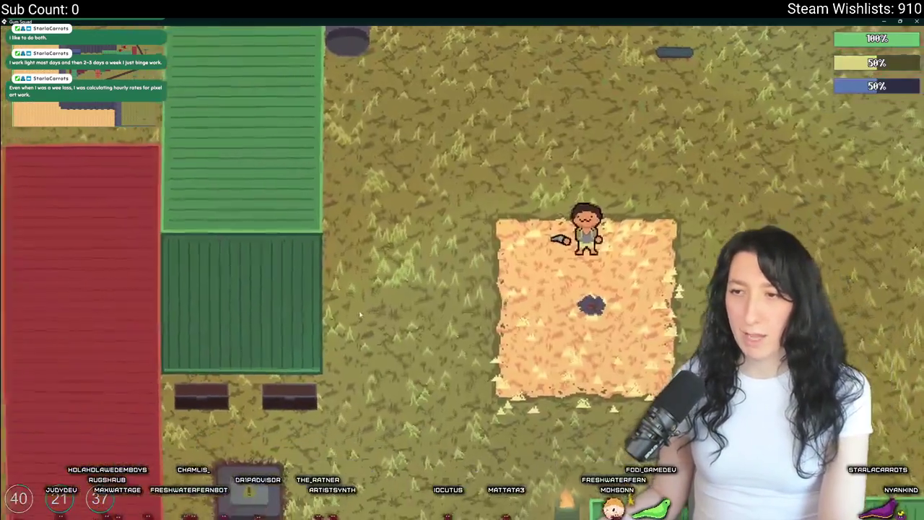
Step: Walk the character along the dirt path down to the blue and green containers
key(w)
key(d)
key(s)
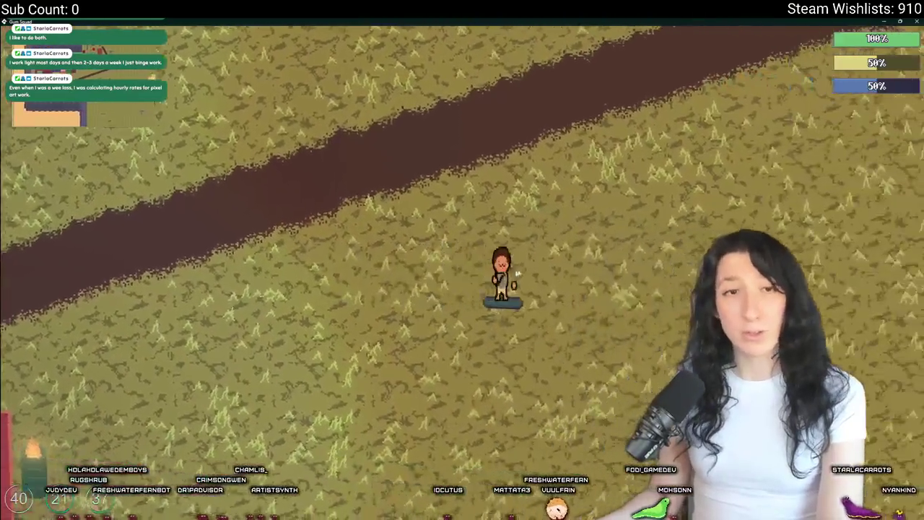
key(w)
key(w)
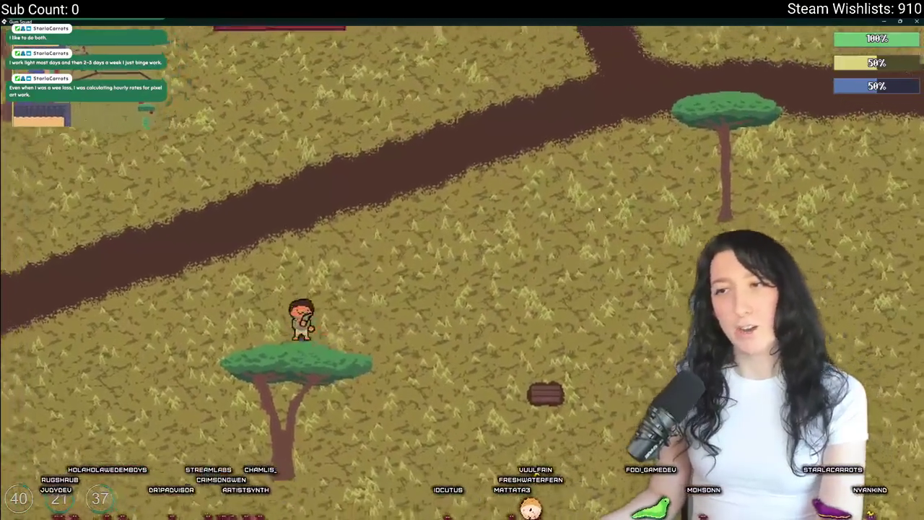
key(s)
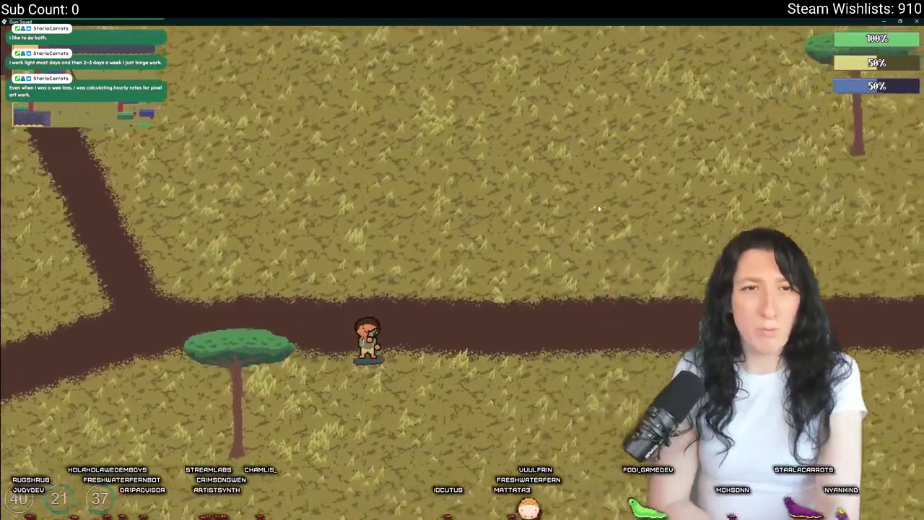
key(d)
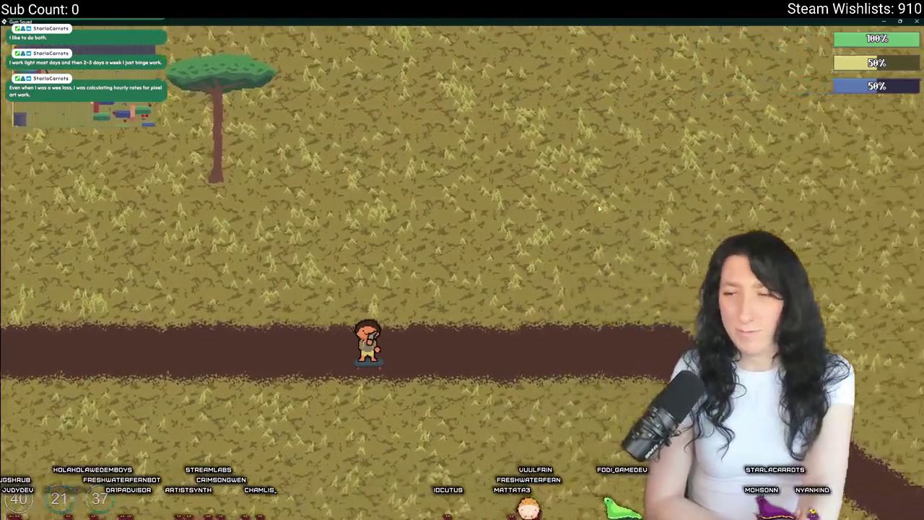
key(s)
key(s)
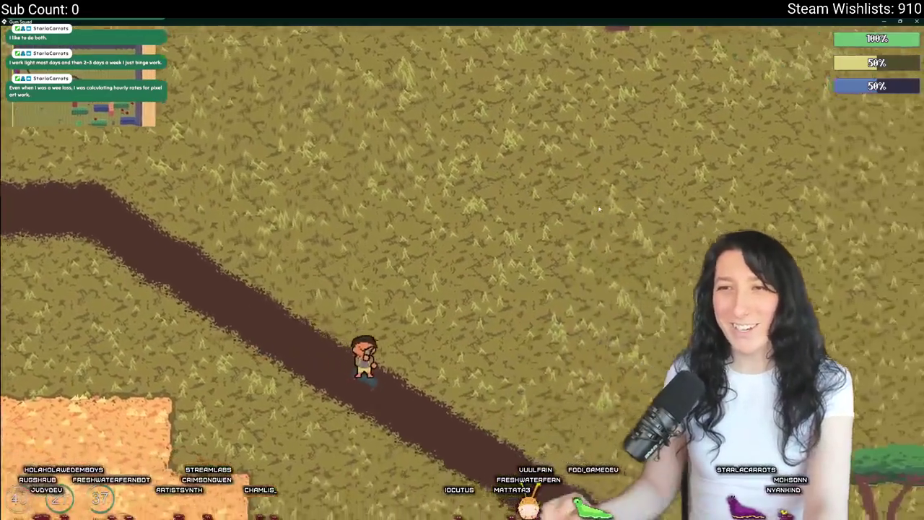
key(s)
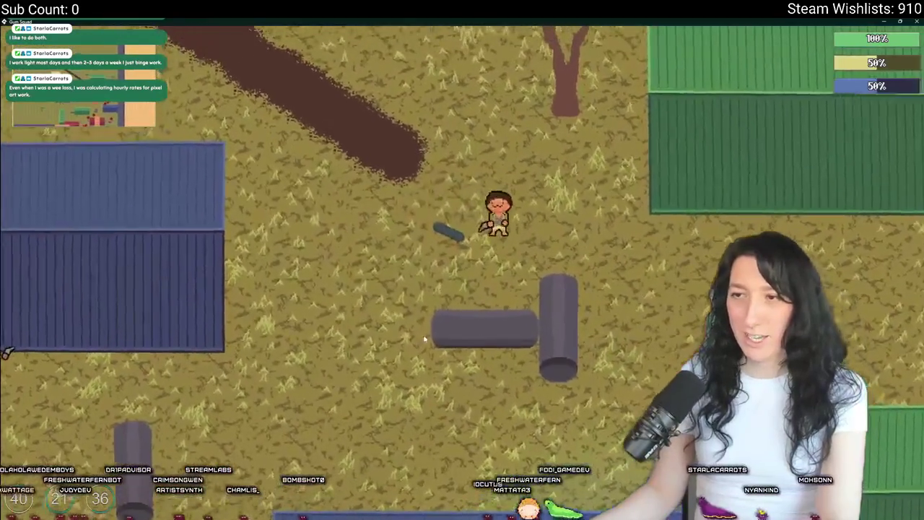
key(a)
key(s)
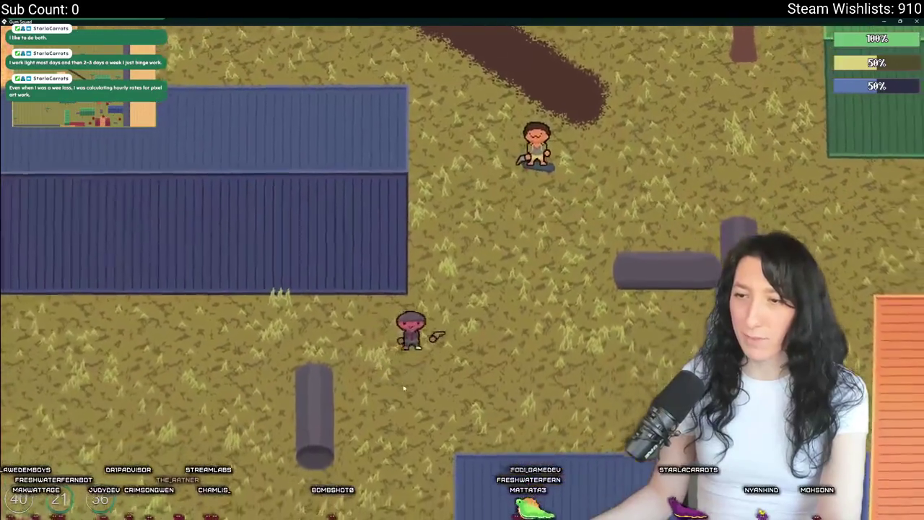
key(a)
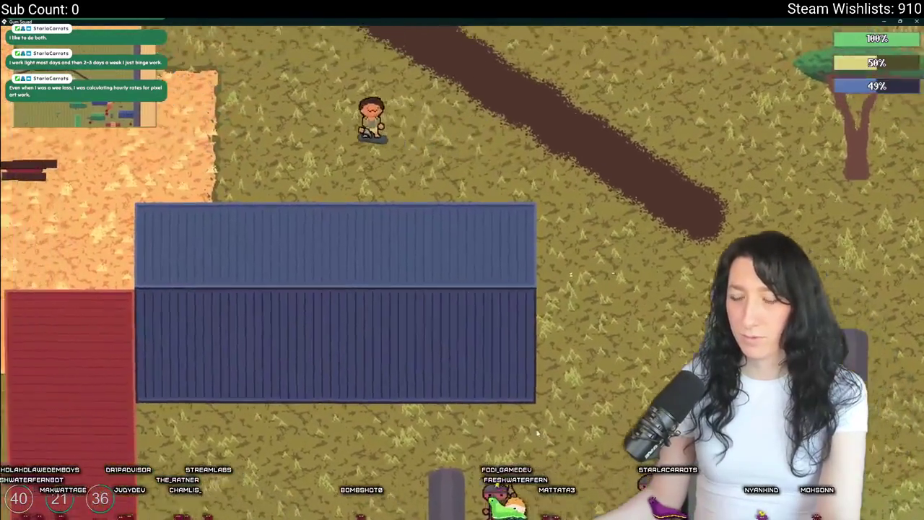
key(s)
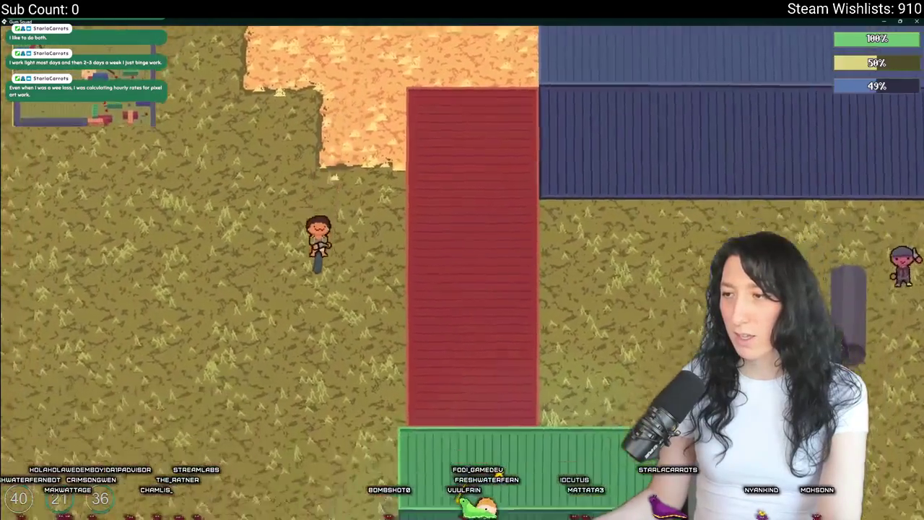
key(d)
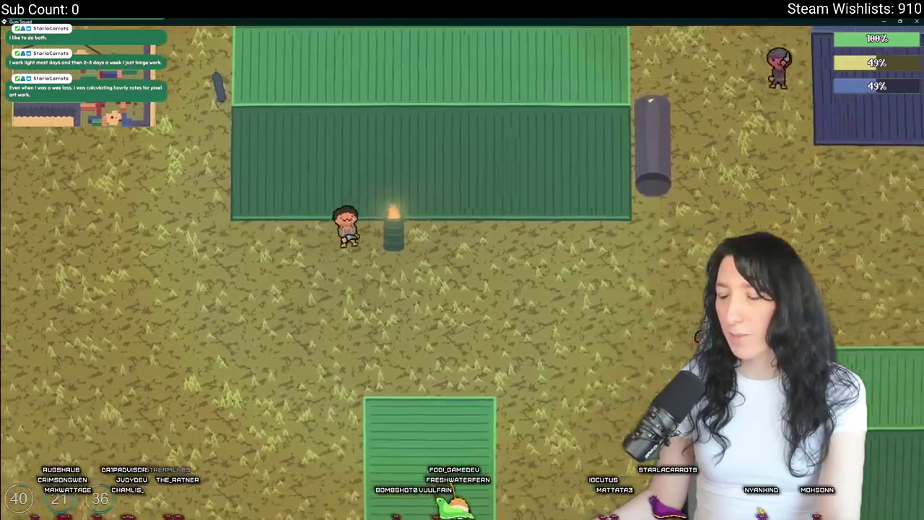
key(w)
key(d)
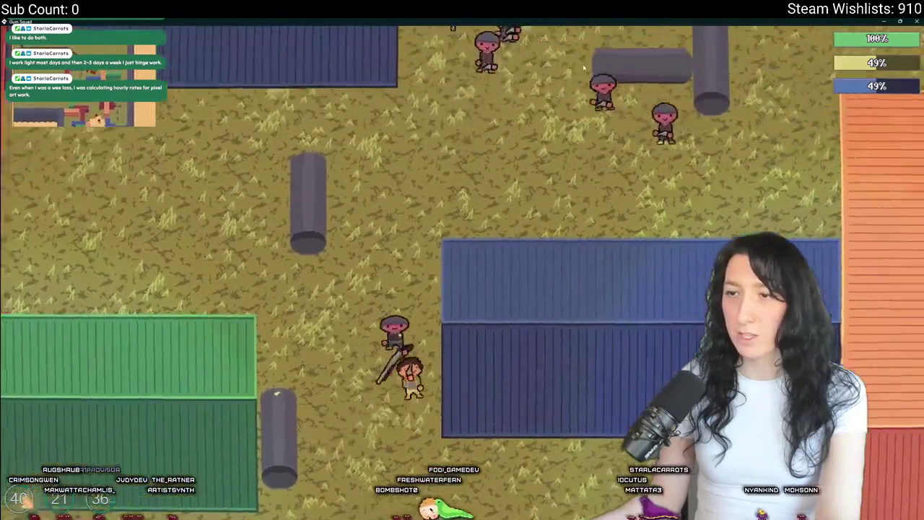
Step: Roam among the enemies near the containers and pipes, then close the game with Escape
key(s)
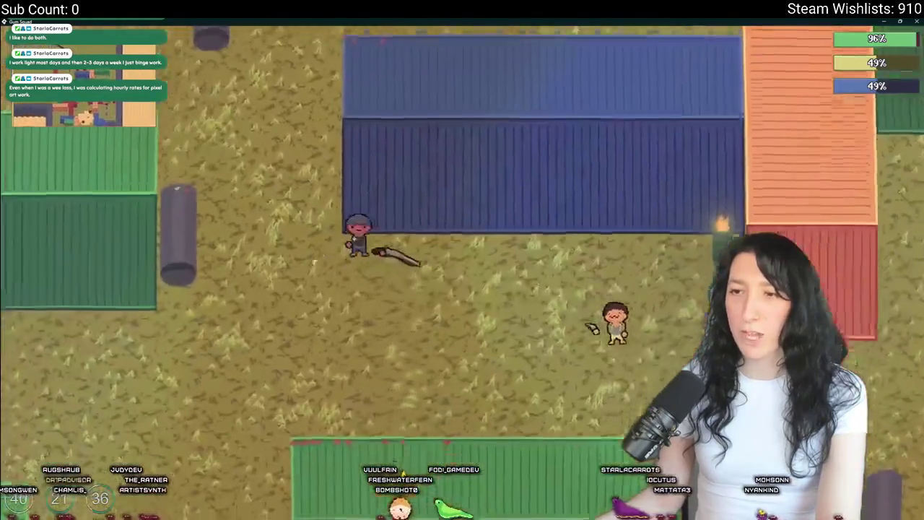
key(d)
key(w)
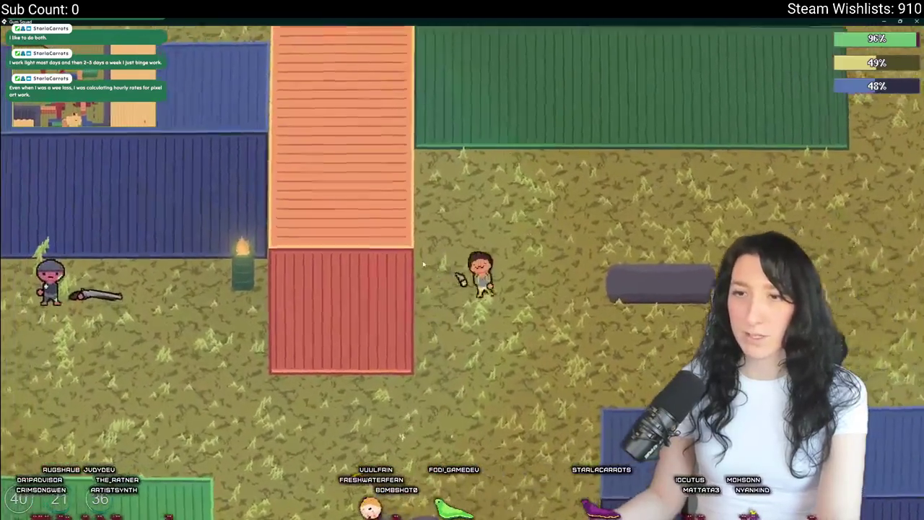
key(w)
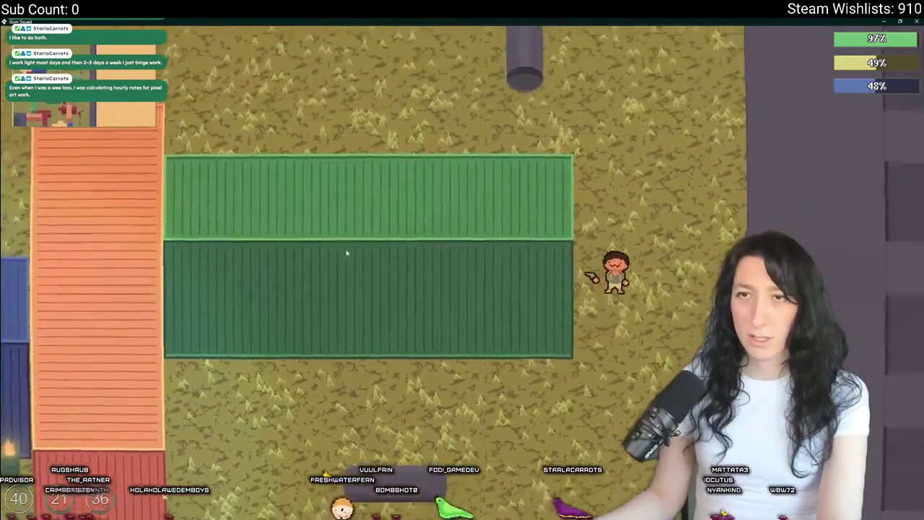
key(a)
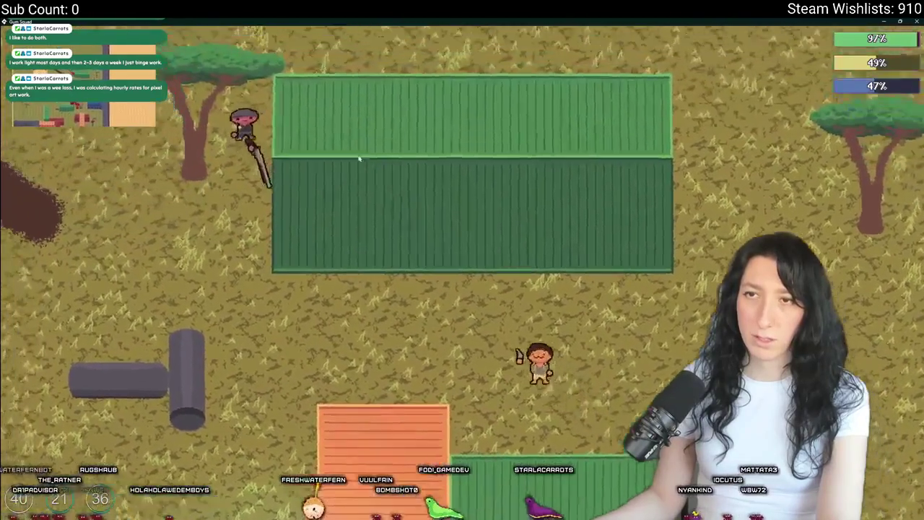
key(s)
key(a)
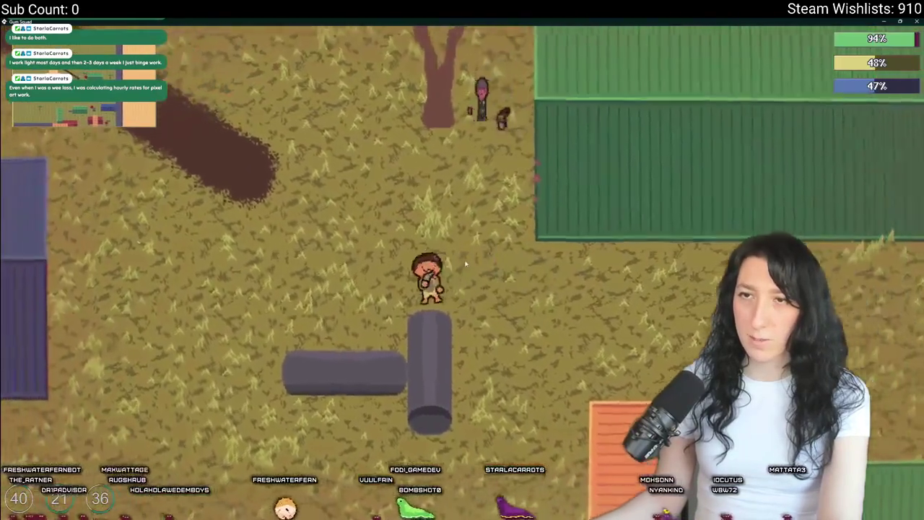
key(s)
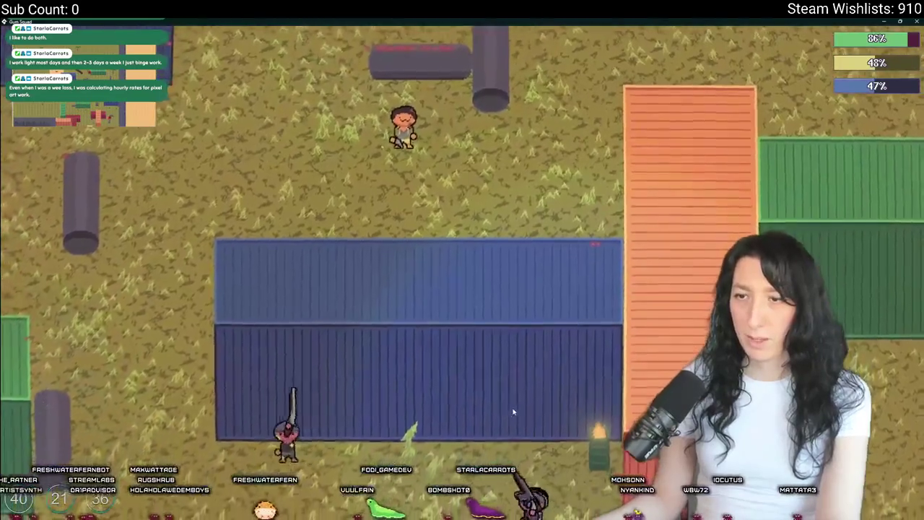
key(d)
key(w)
key(w)
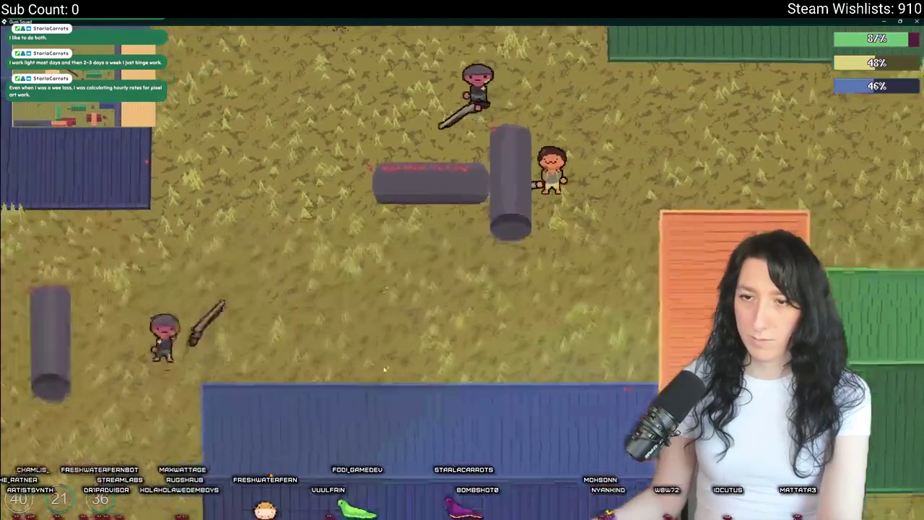
key(s)
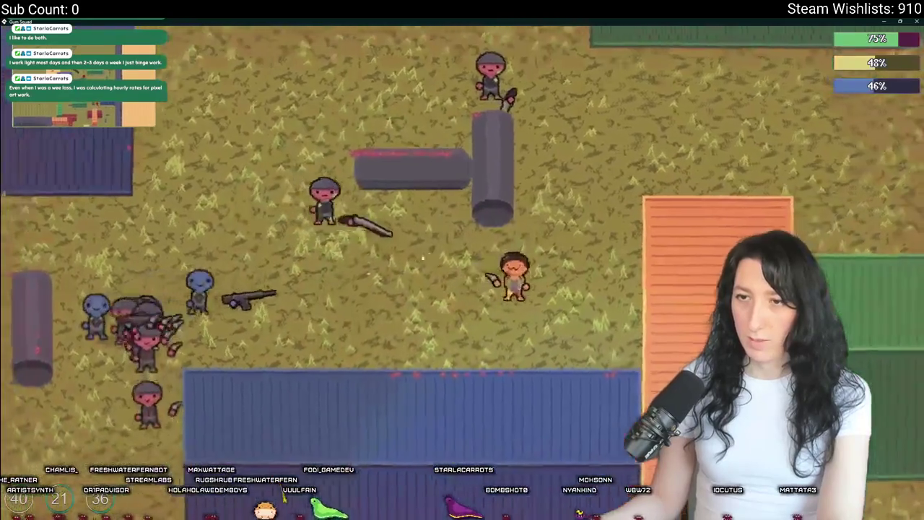
key(w)
key(d)
key(d)
key(s)
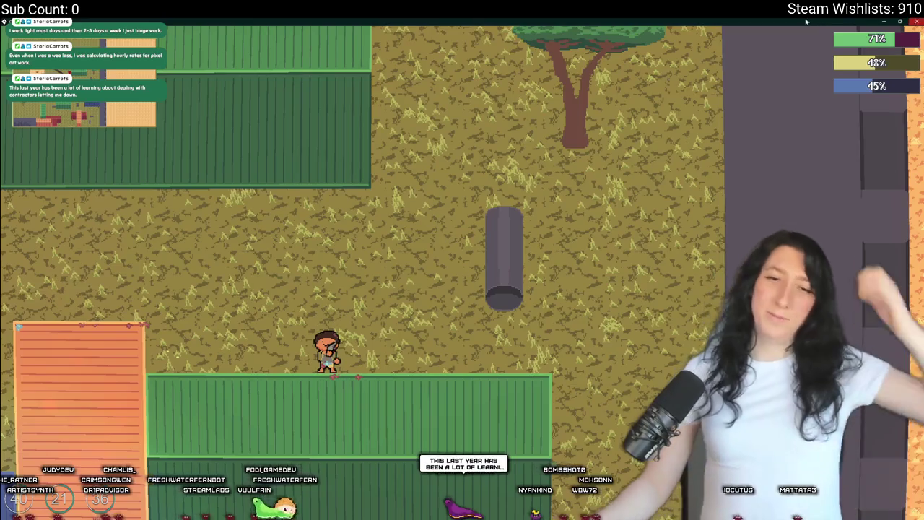
key(Escape)
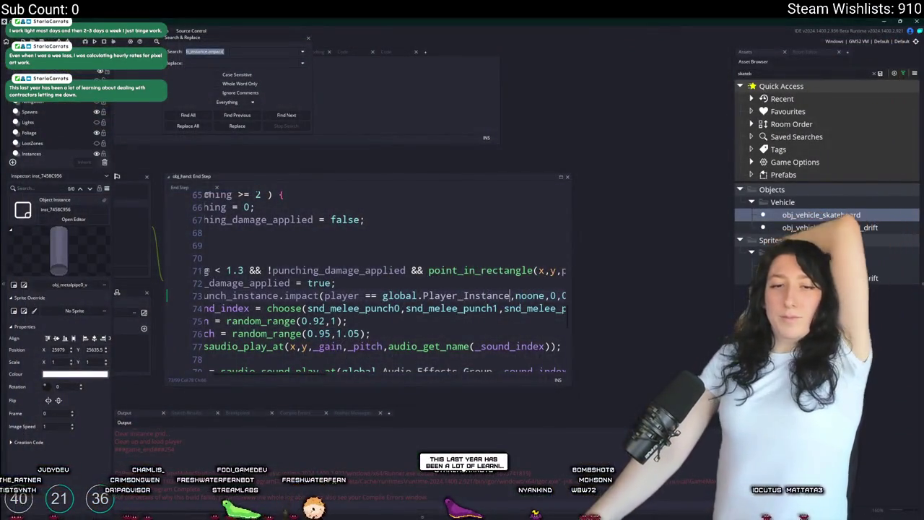
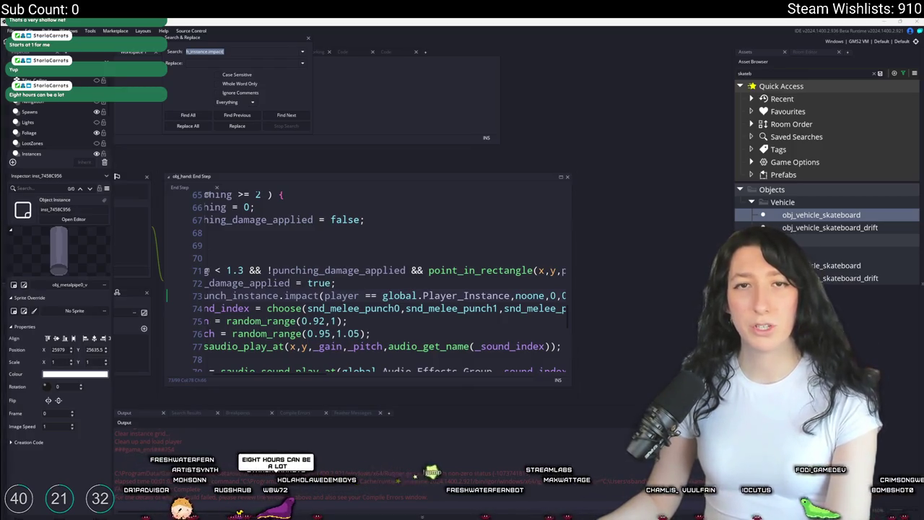
Step: Switch from the GameMaker code editor to the Twitch browser window
key(alt+Tab)
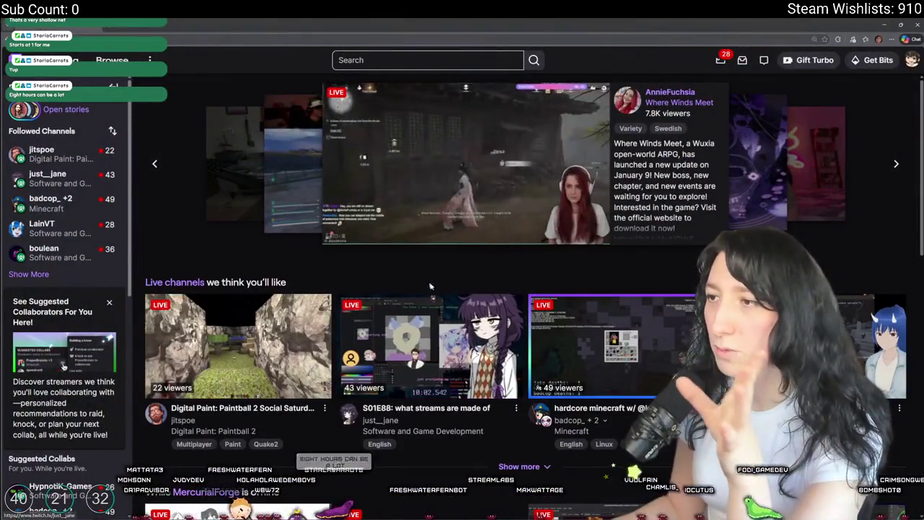
Step: Go to Twitch's Software and Game Development category from a stream's category link
mouse_move(465, 236)
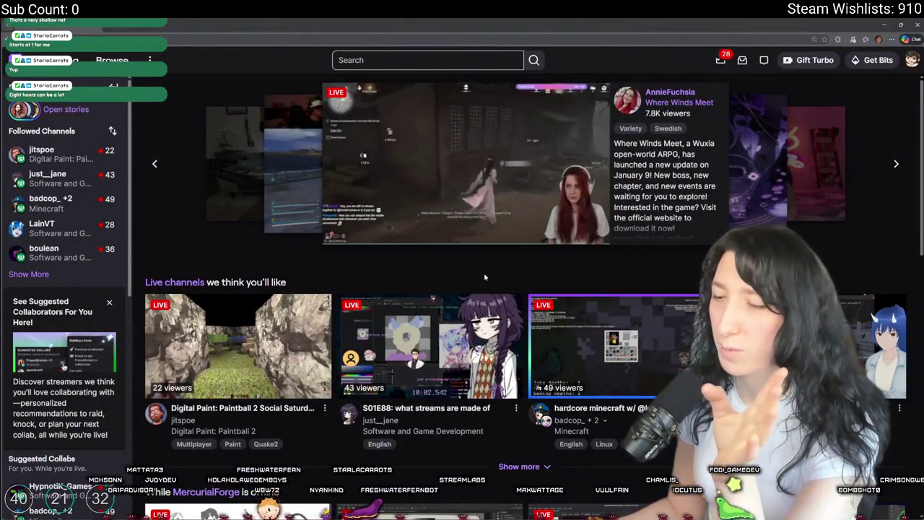
scroll(419, 361, down, 1)
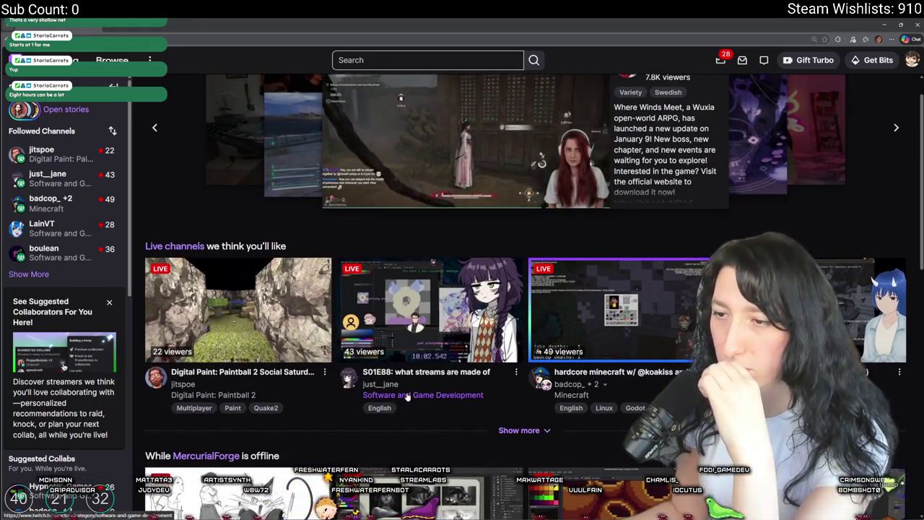
click(408, 397)
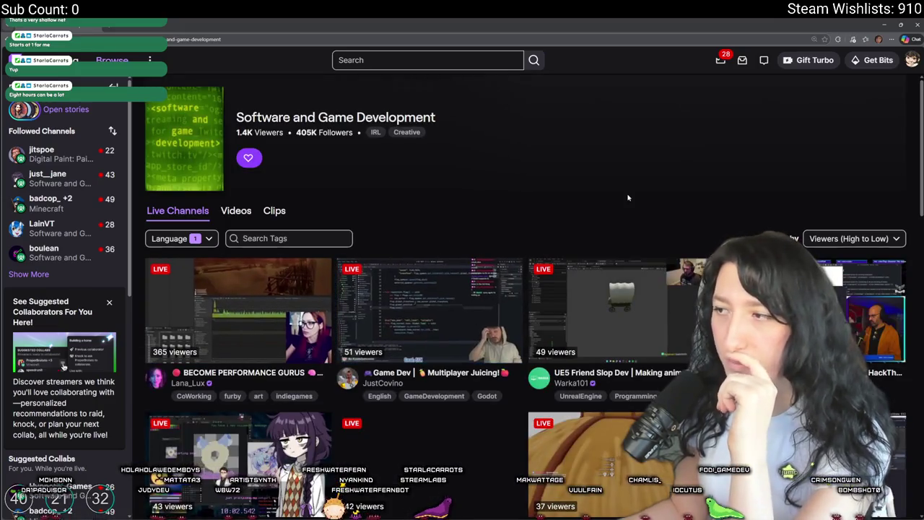
Step: Browse the category's live channels and open the F14m3z Entheogen development stream
scroll(471, 343, down, 4)
scroll(471, 344, down, 6)
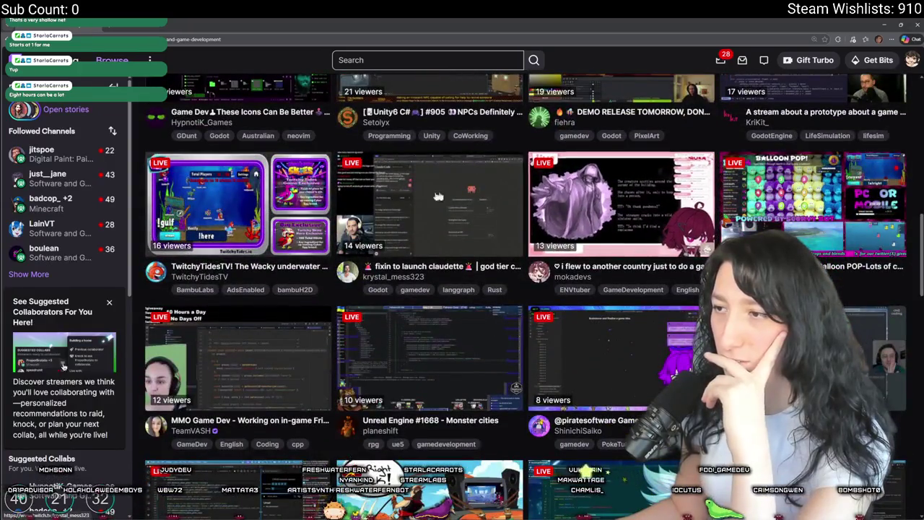
scroll(467, 425, down, 3)
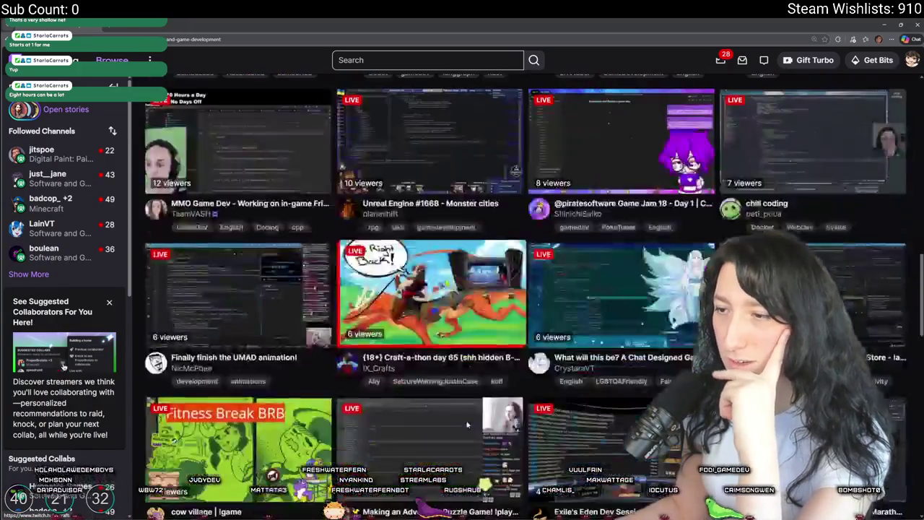
scroll(467, 424, down, 7)
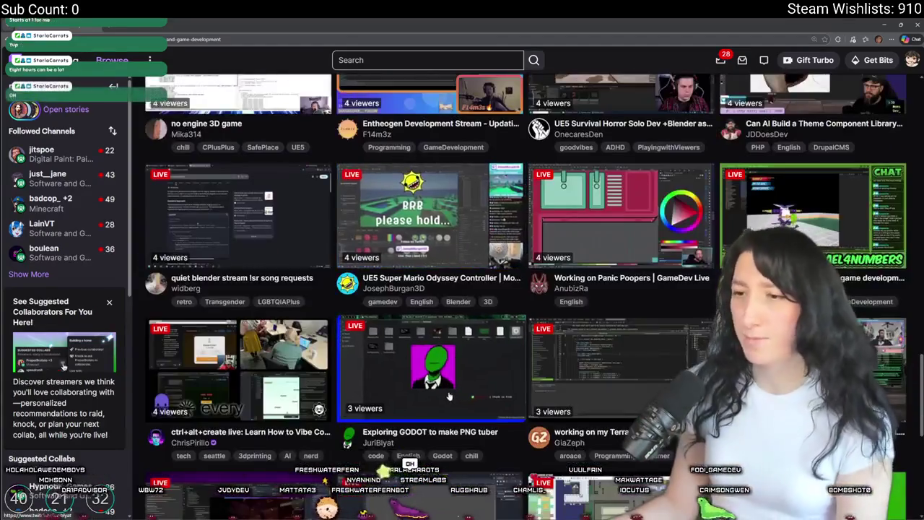
scroll(470, 303, up, 7)
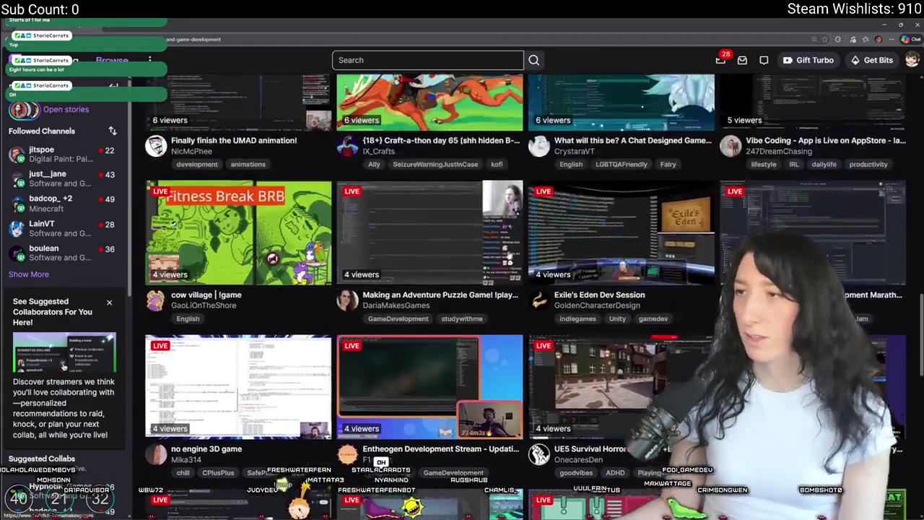
scroll(470, 283, up, 1)
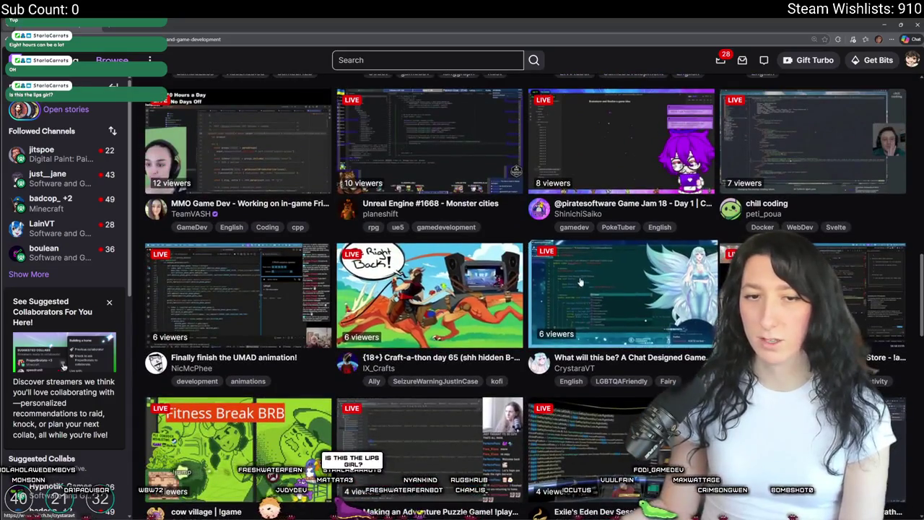
scroll(410, 227, up, 5)
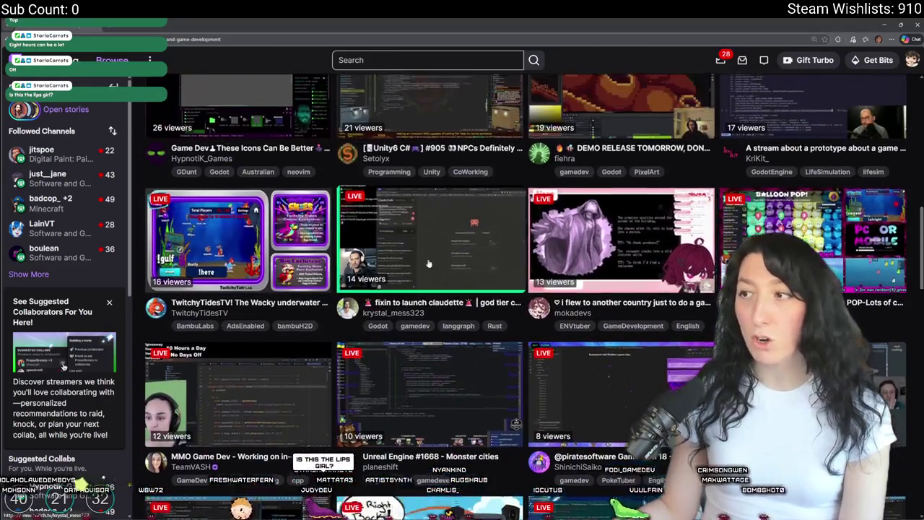
scroll(502, 181, up, 2)
scroll(496, 264, up, 6)
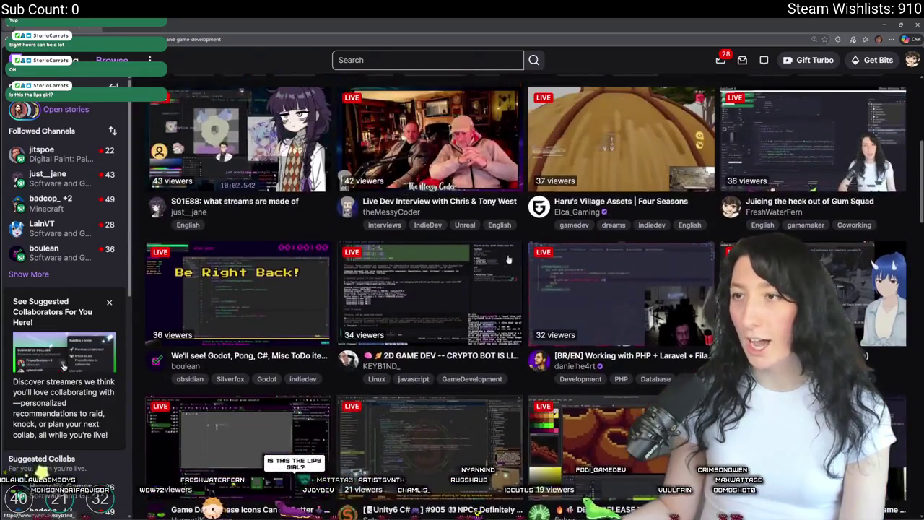
scroll(451, 256, up, 2)
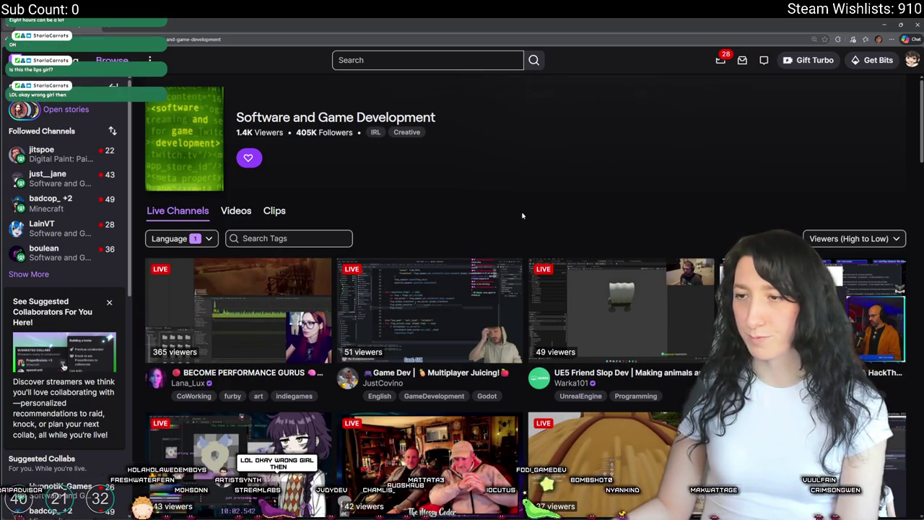
scroll(523, 216, down, 9)
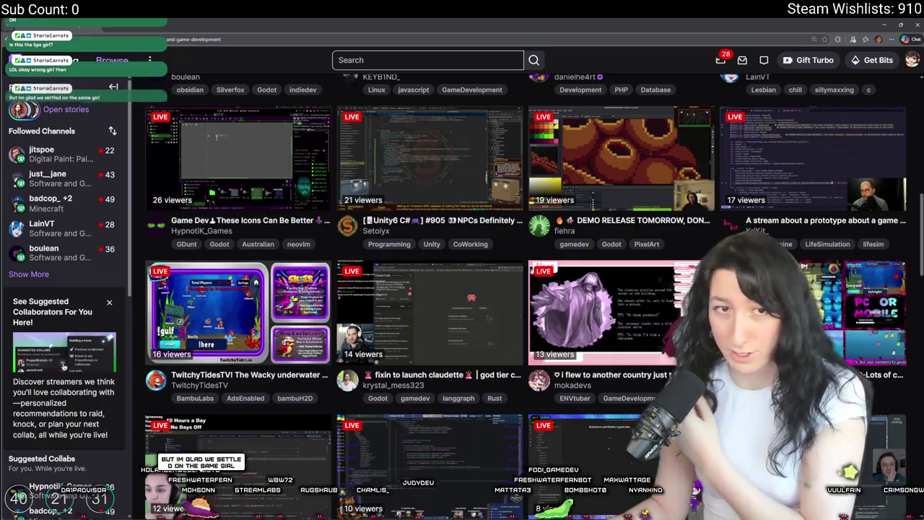
scroll(375, 347, down, 3)
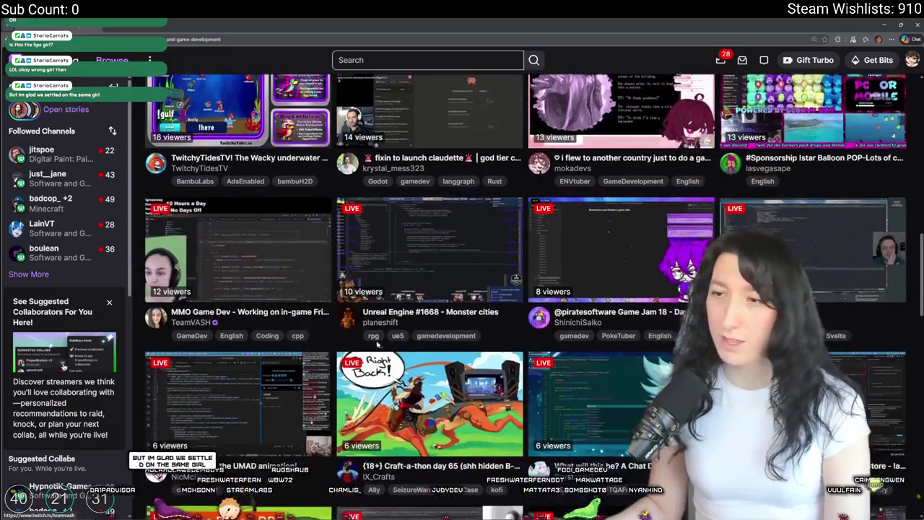
scroll(454, 285, down, 5)
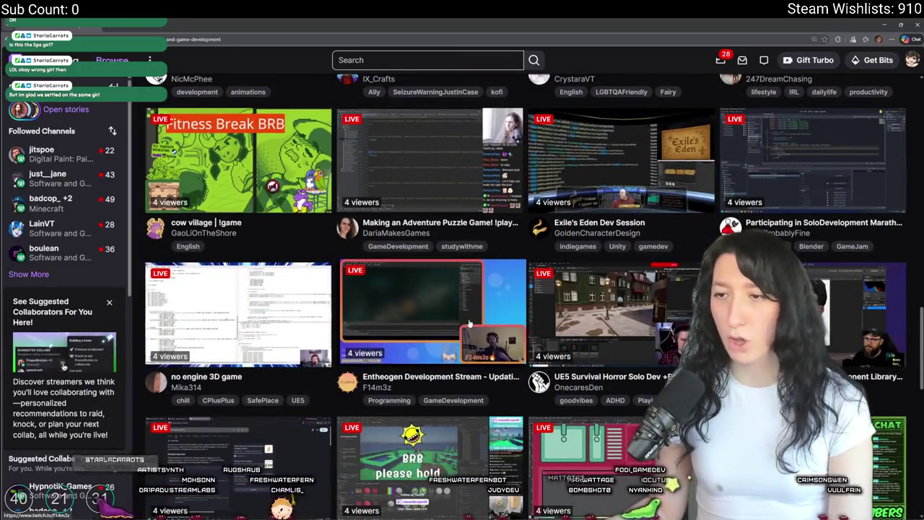
click(468, 323)
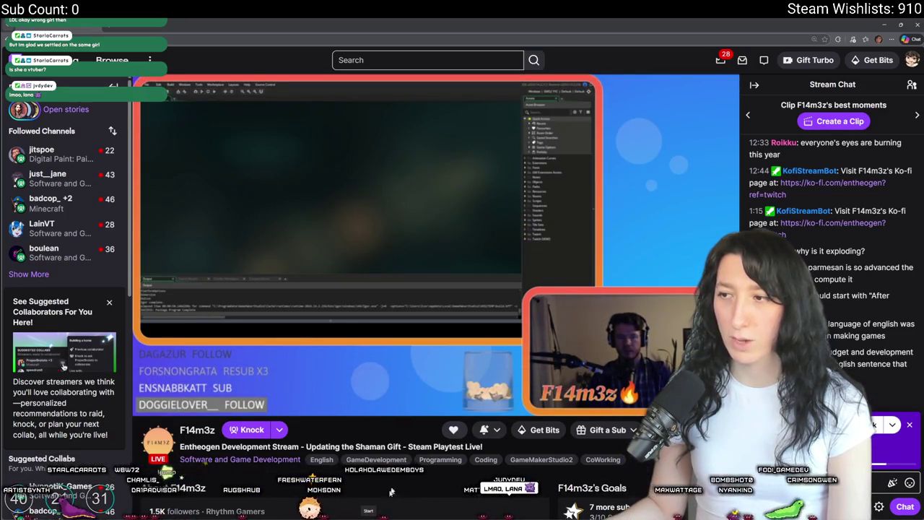
Step: Watch the F14m3z Entheogen stream, then return to the category with it in the mini player
mouse_move(650, 403)
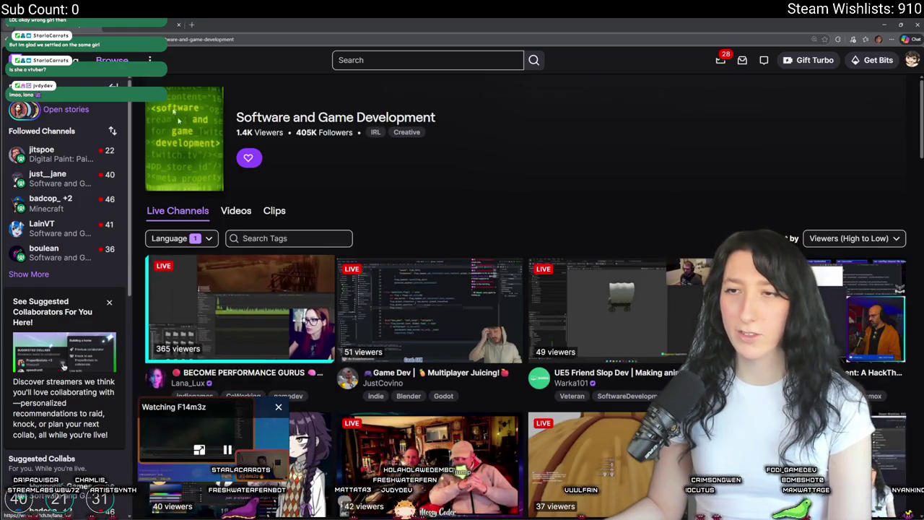
Step: Open Lana_Lux's stream, scroll to her About panels, and open the Official Teaser Trailer in a new tab
click(240, 308)
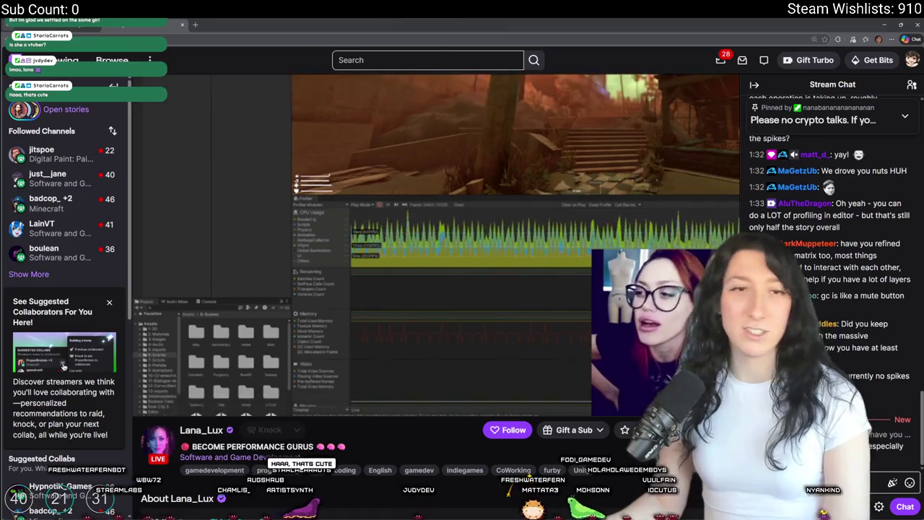
scroll(320, 135, down, 5)
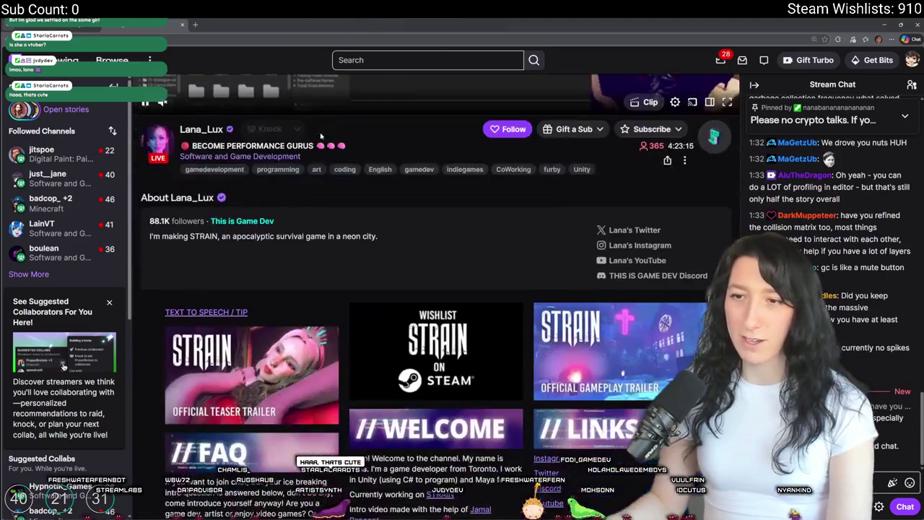
middle_click(315, 359)
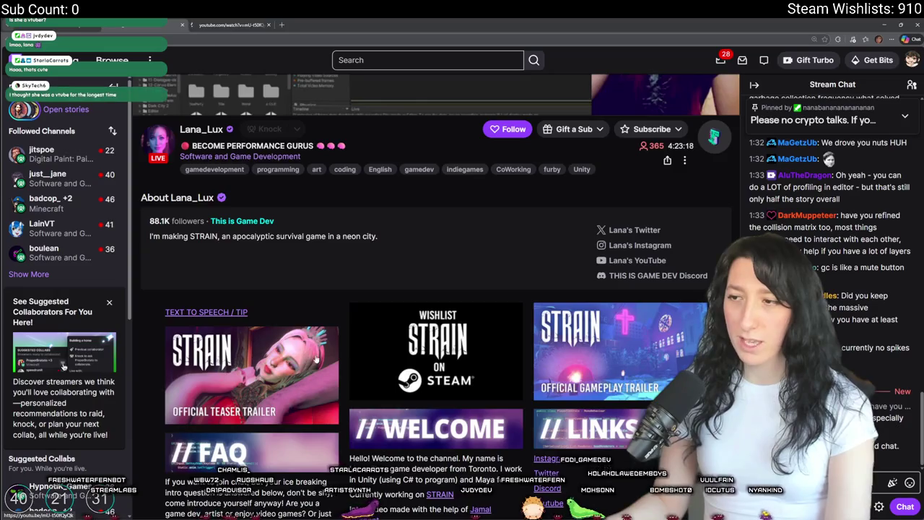
Step: On the STRAIN The Game YouTube channel, find and play the STRAIN demo trailer
scroll(315, 359, up, 5)
click(229, 25)
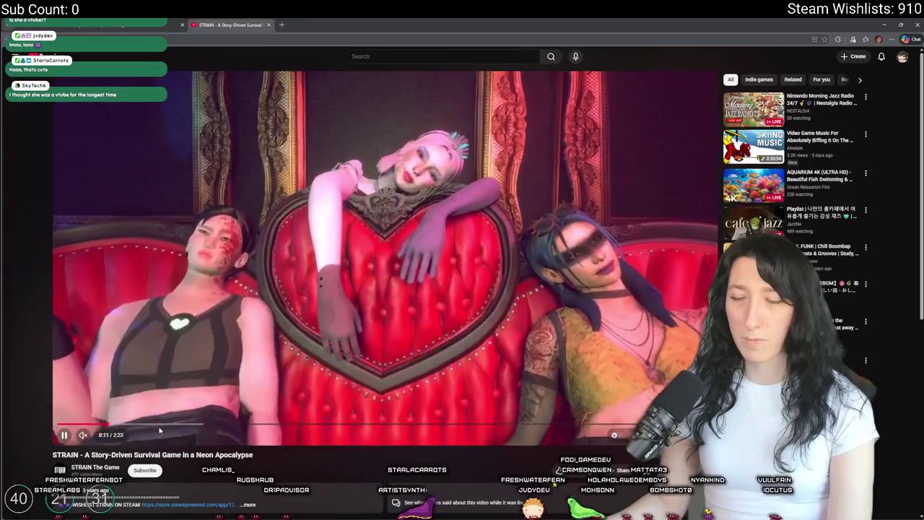
click(95, 468)
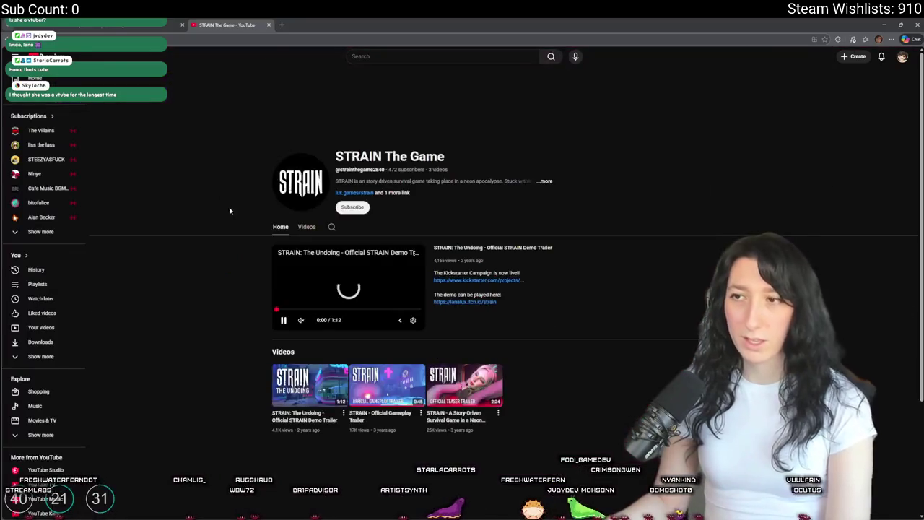
click(305, 230)
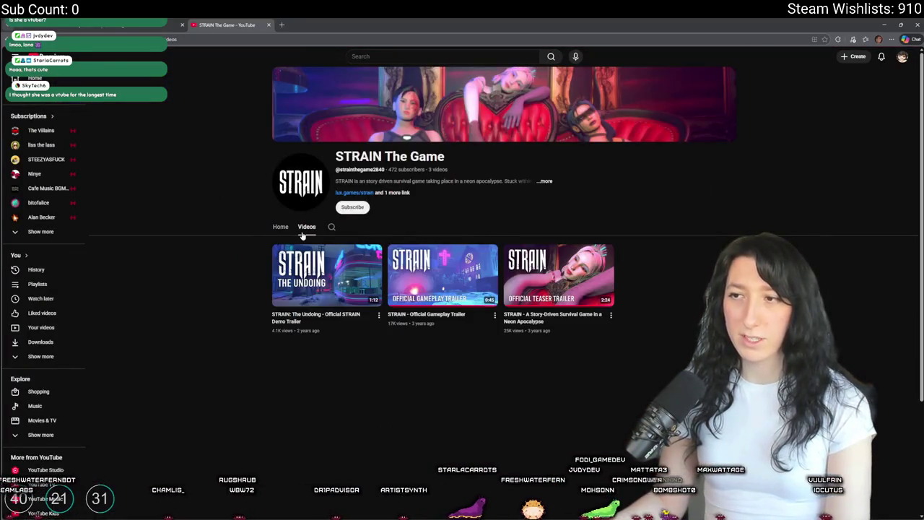
click(342, 275)
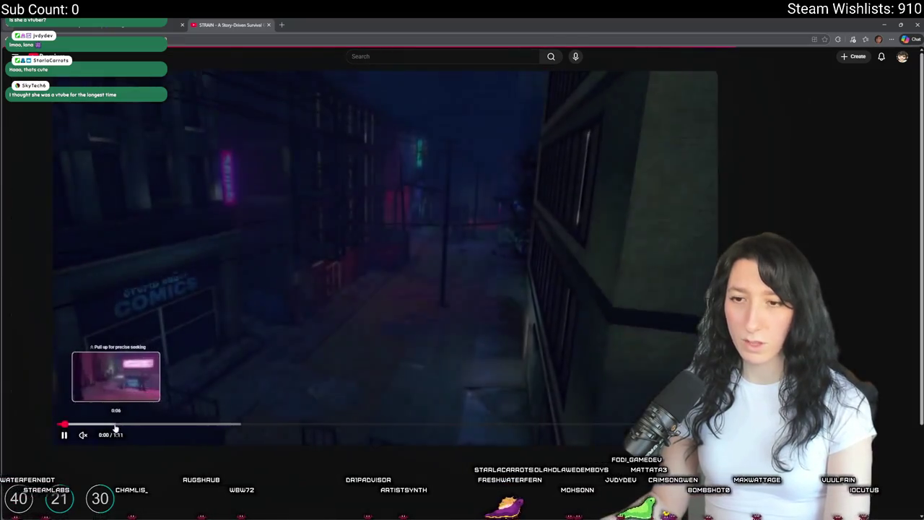
click(112, 425)
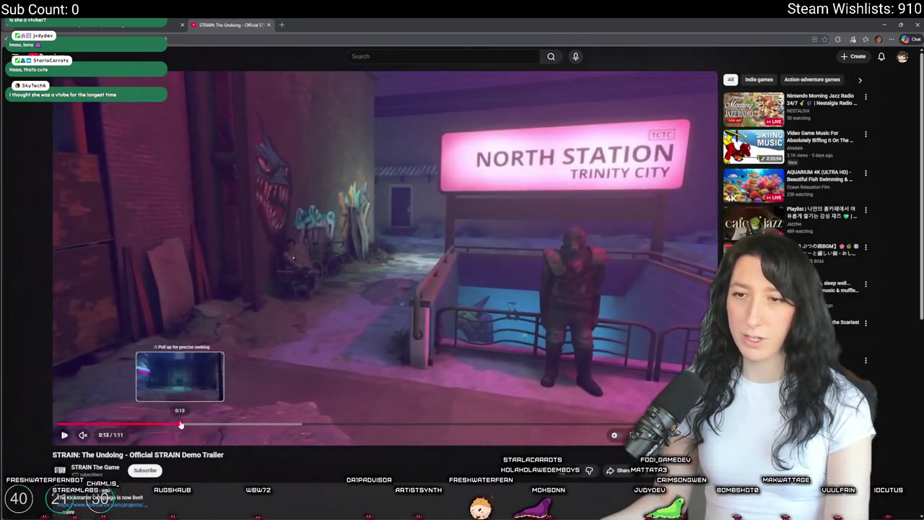
Step: Skip through the trailer from 0:13 to its final seconds
click(186, 426)
click(258, 425)
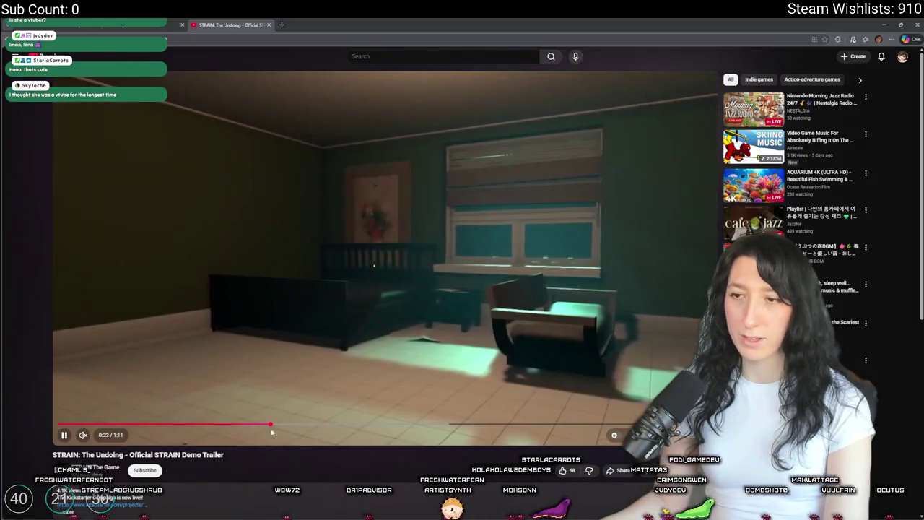
click(360, 425)
click(409, 425)
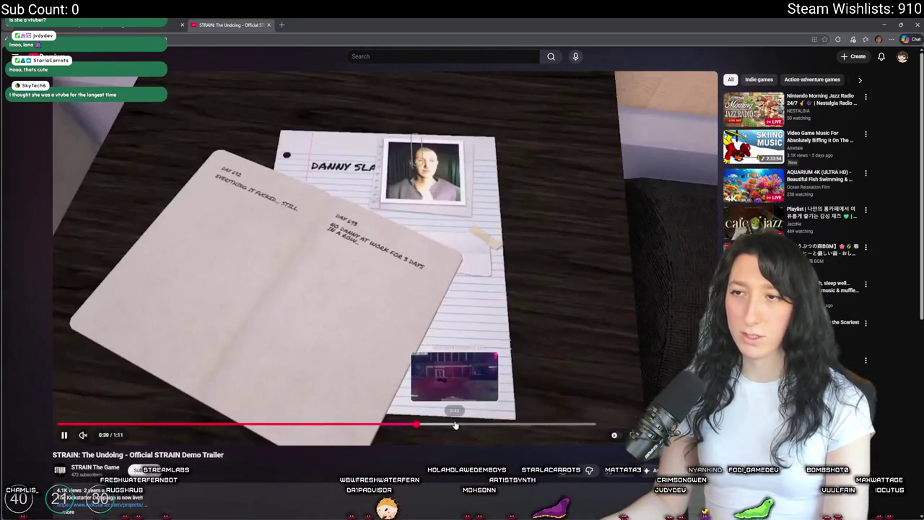
click(455, 425)
click(499, 425)
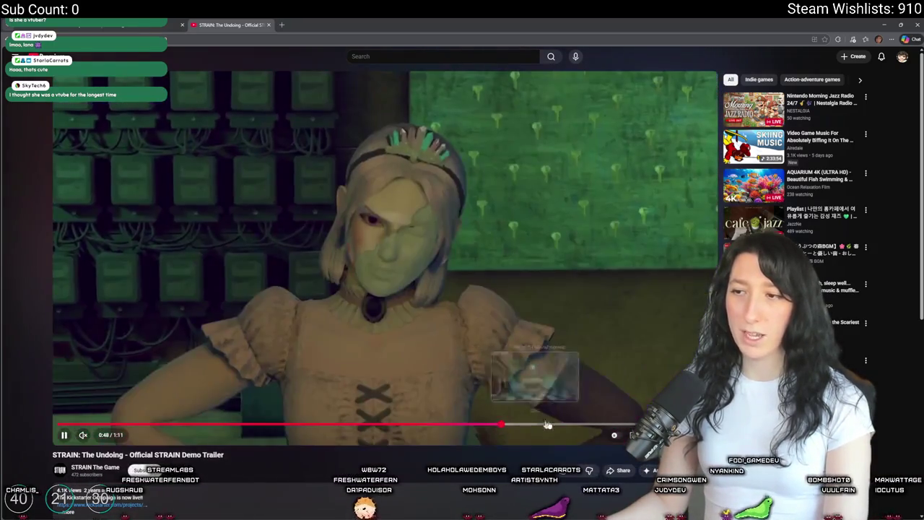
click(572, 425)
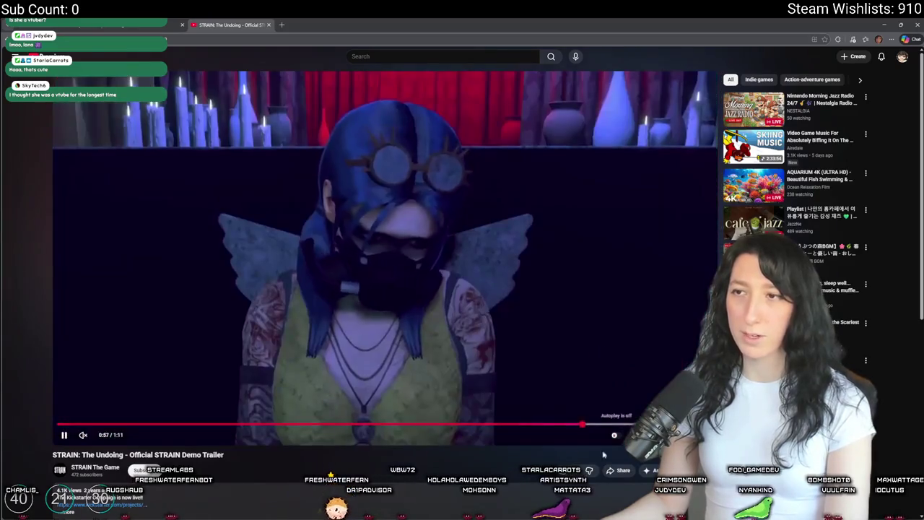
click(571, 425)
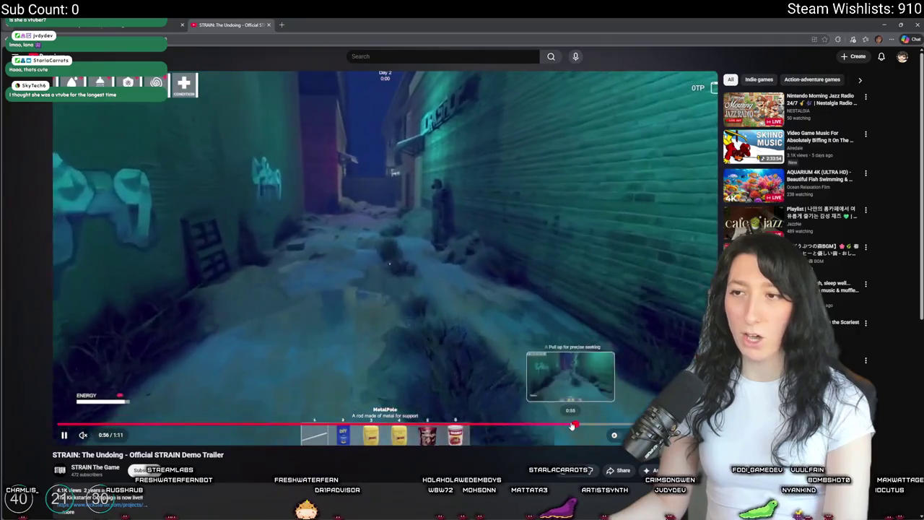
click(585, 425)
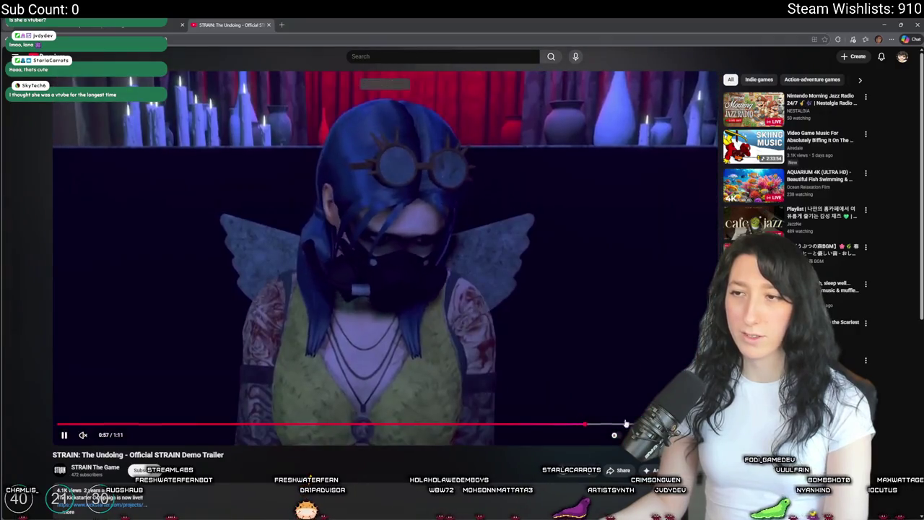
click(632, 426)
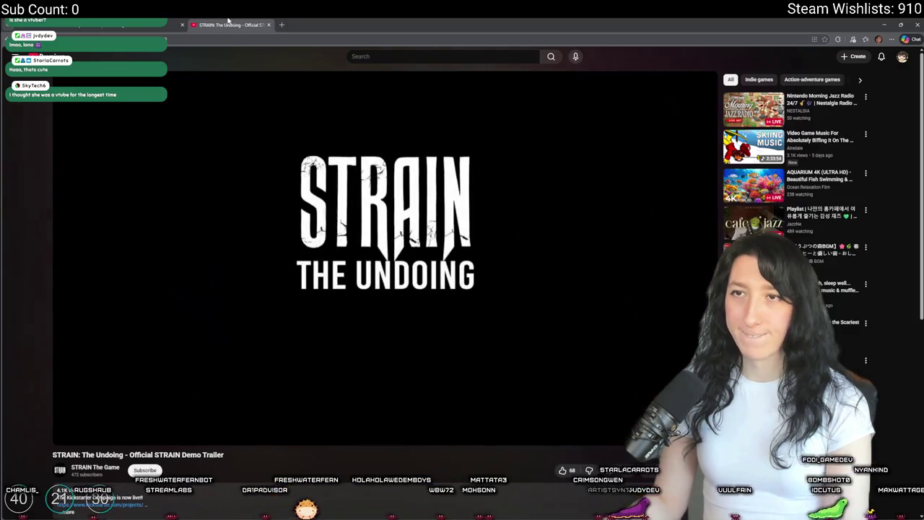
Step: Expand the trailer's description, open its Kickstarter link, and close the YouTube tab
scroll(134, 325, down, 3)
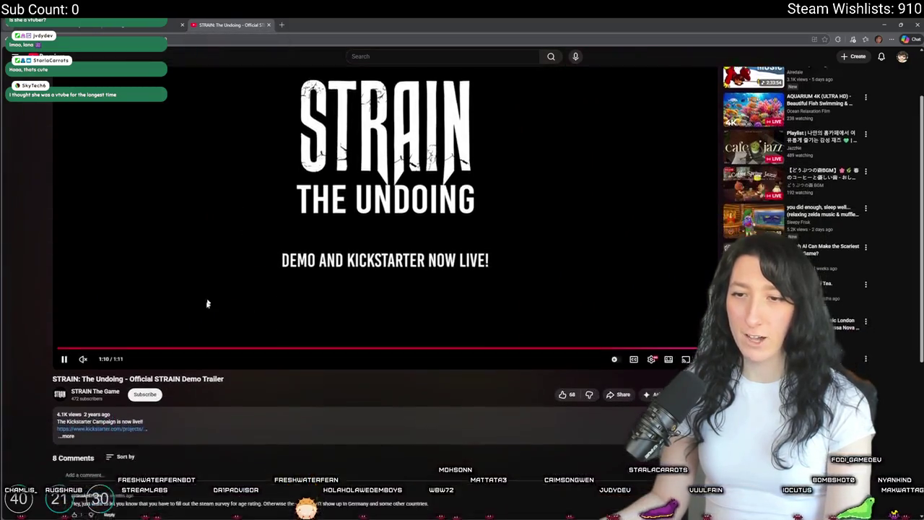
click(133, 325)
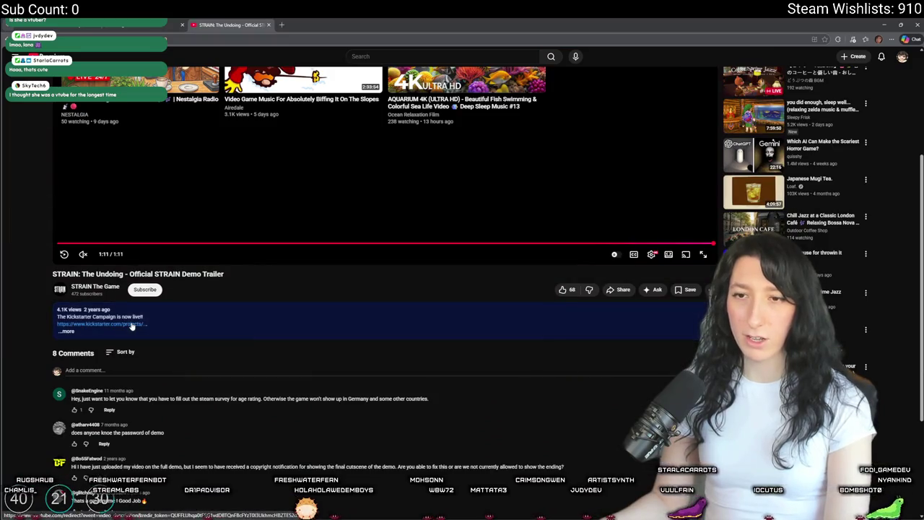
click(132, 325)
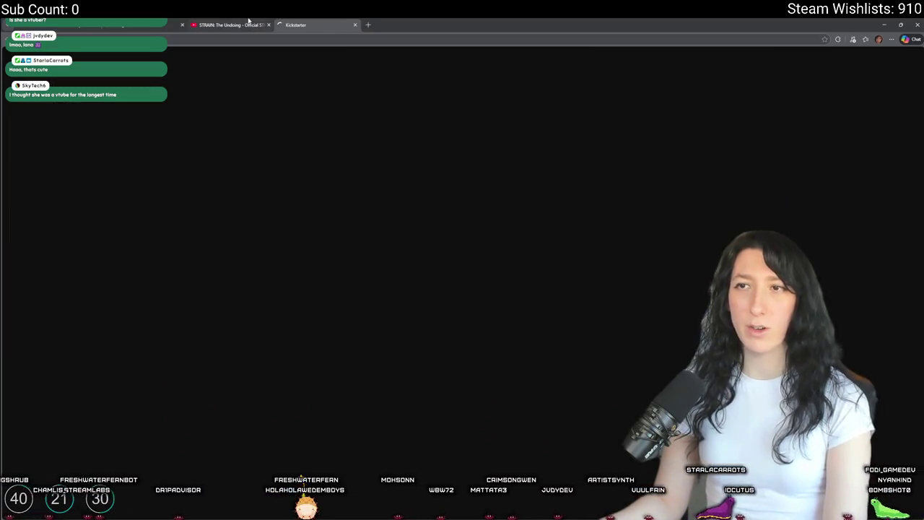
click(269, 25)
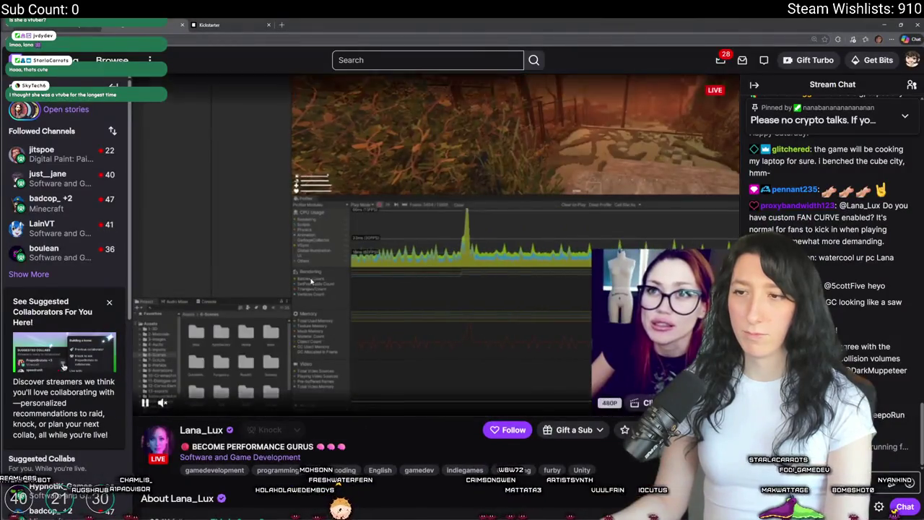
Step: Scroll through the STRAIN developer's About panels on the Twitch channel
scroll(282, 299, down, 3)
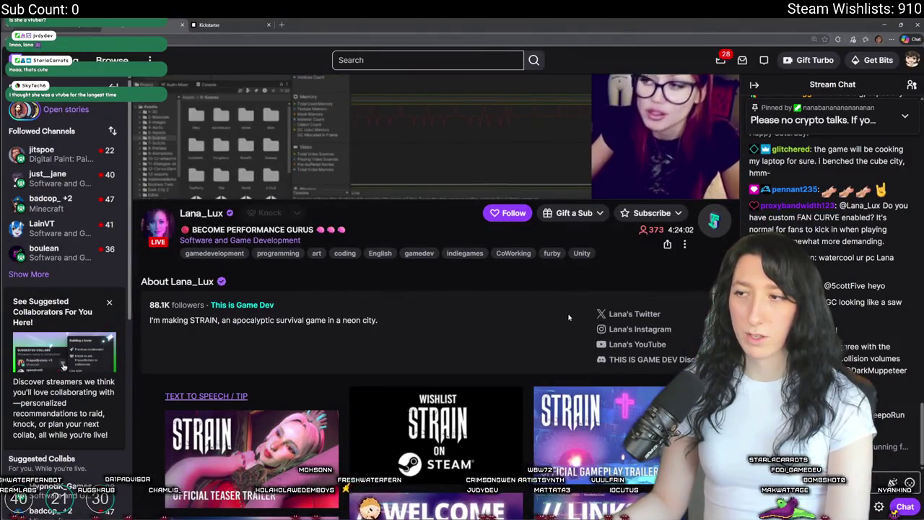
scroll(281, 299, up, 3)
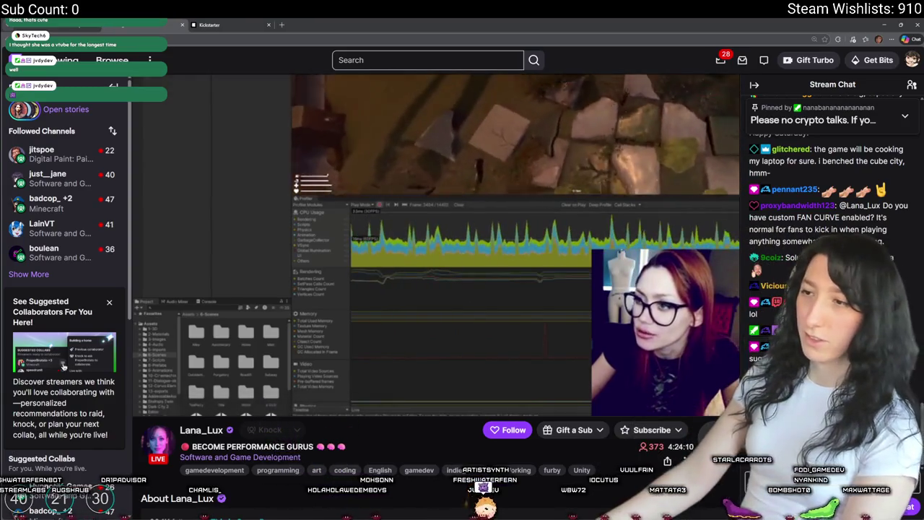
mouse_move(587, 311)
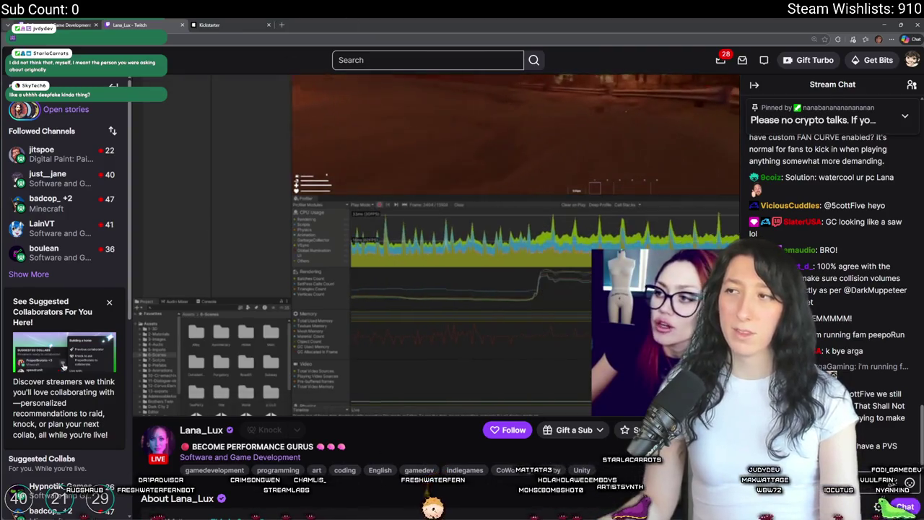
scroll(234, 424, down, 2)
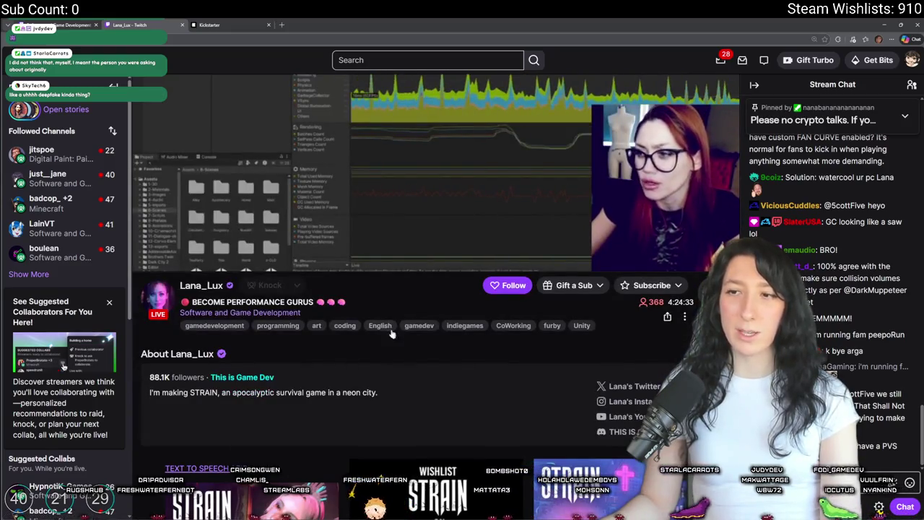
scroll(397, 317, down, 5)
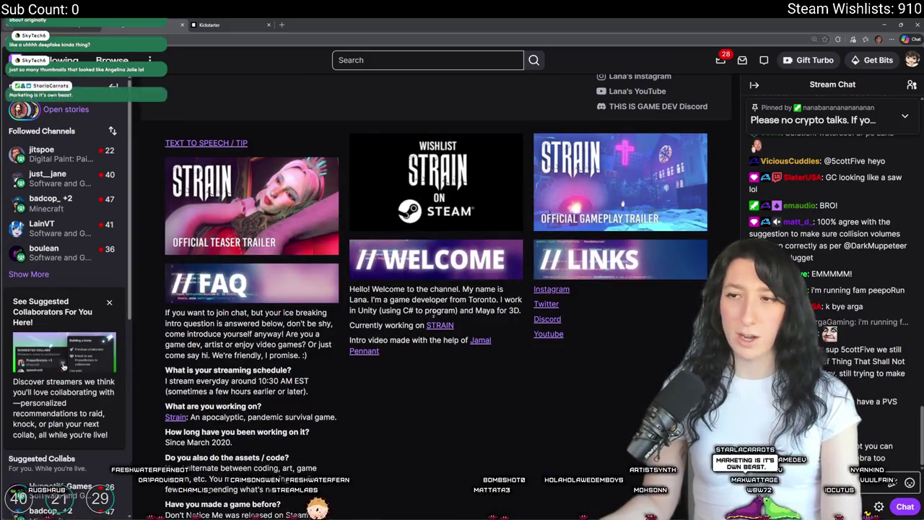
scroll(404, 382, down, 4)
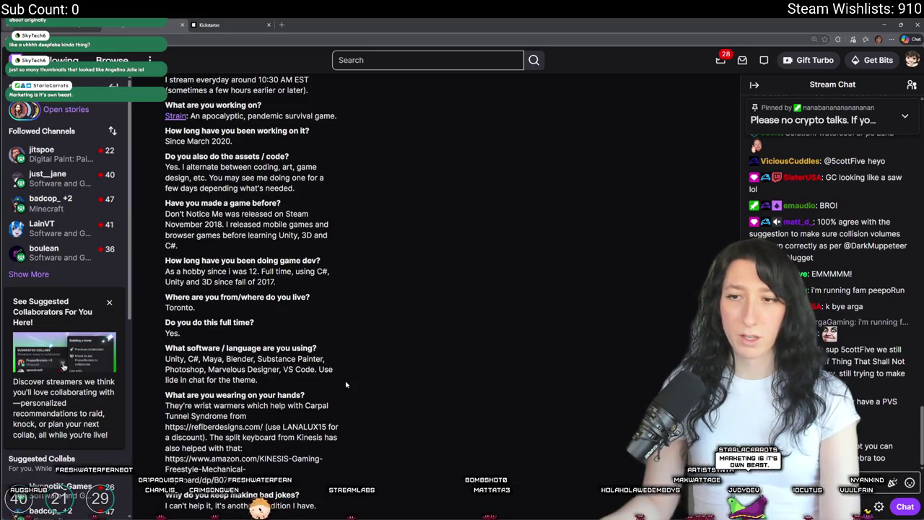
Step: Read through the FAQ panels, then close the channel tab with Ctrl+W
mouse_move(312, 417)
mouse_down()
mouse_move(217, 427)
mouse_move(166, 396)
mouse_move(166, 202)
mouse_up()
click(166, 202)
scroll(399, 253, up, 10)
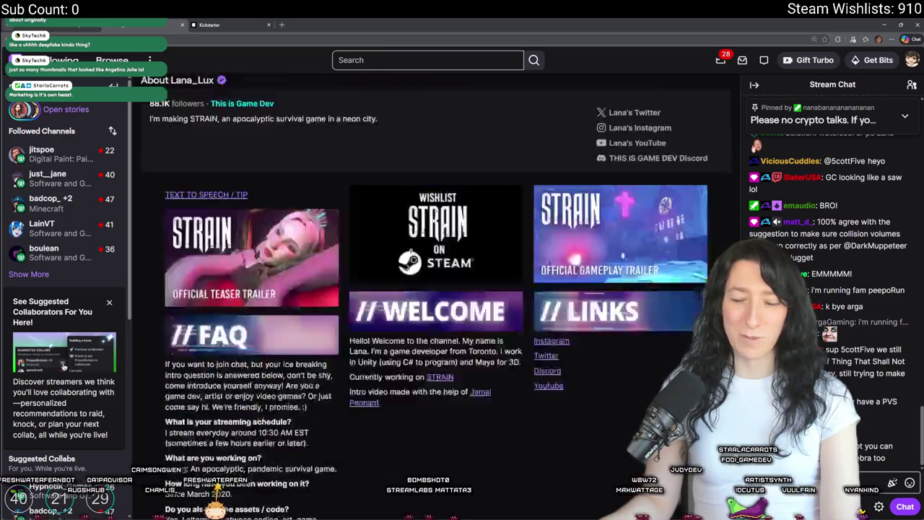
scroll(400, 252, down, 1)
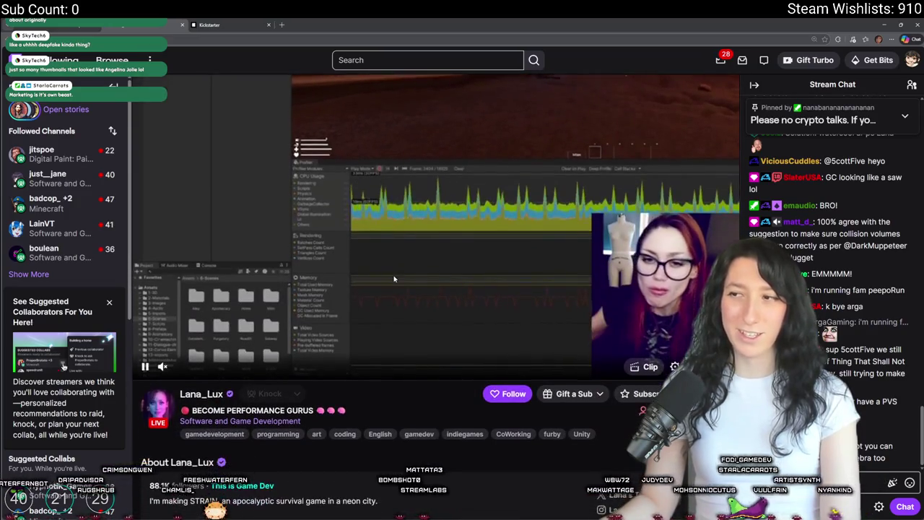
scroll(345, 457, down, 2)
scroll(345, 457, down, 2)
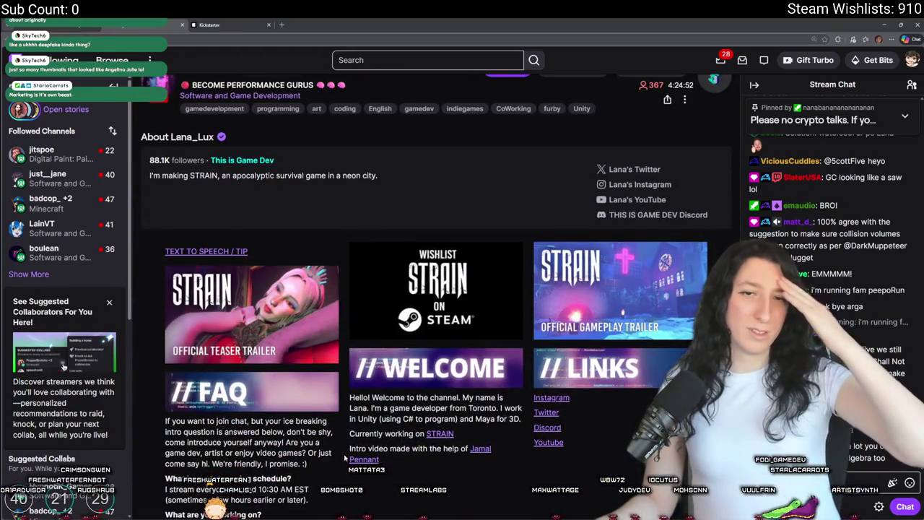
scroll(345, 457, up, 4)
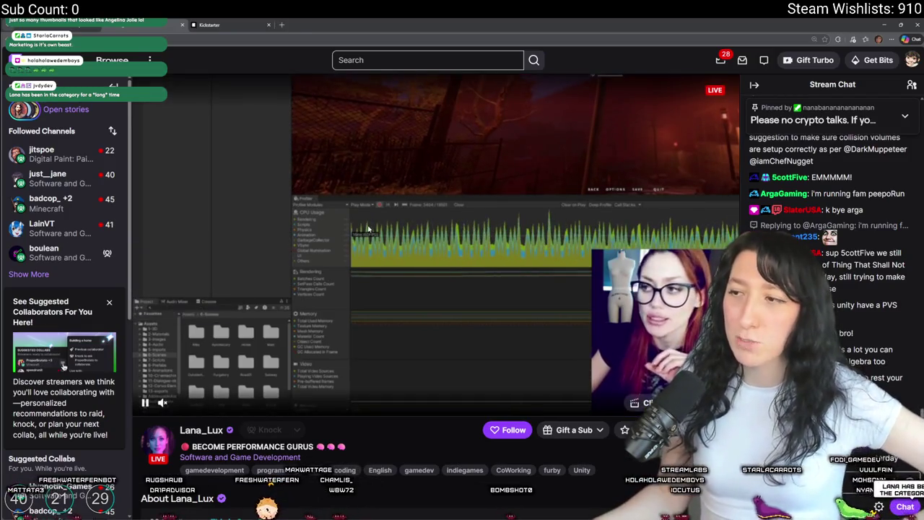
scroll(433, 289, down, 2)
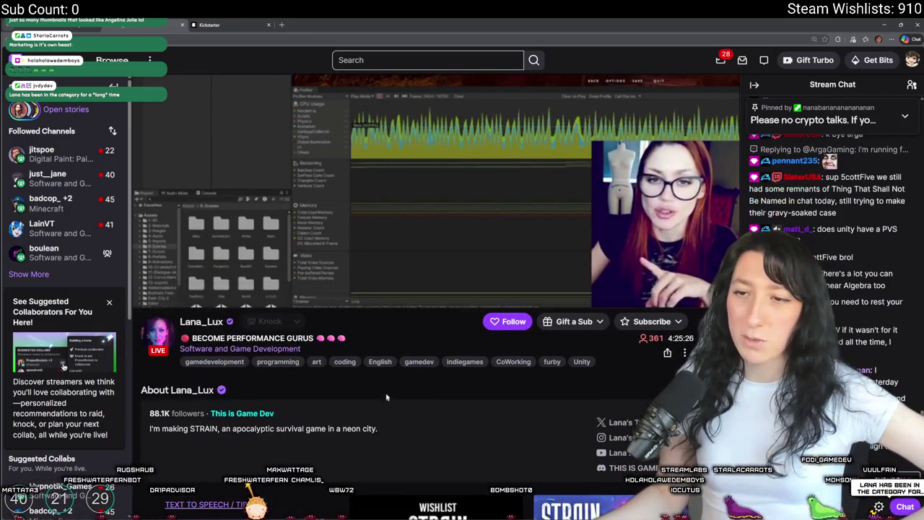
scroll(241, 342, down, 2)
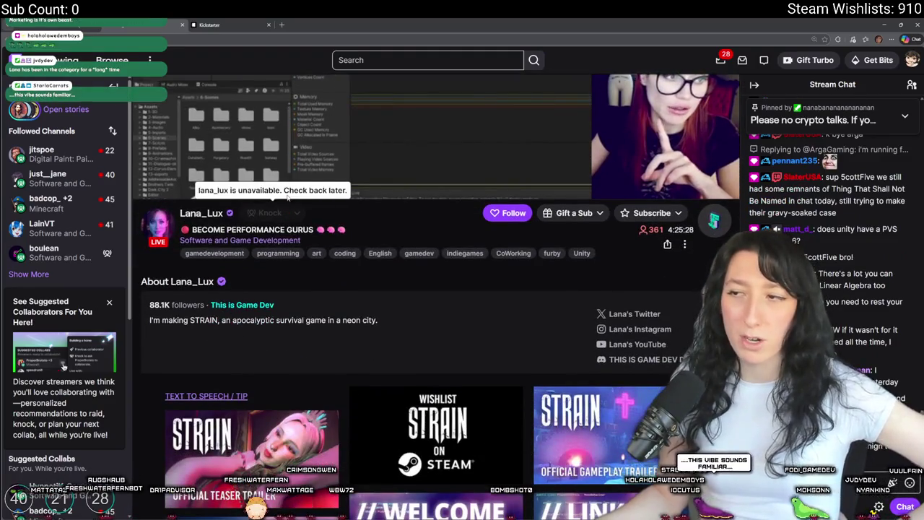
scroll(240, 343, up, 3)
key(ctrl+w)
key(ctrl+w)
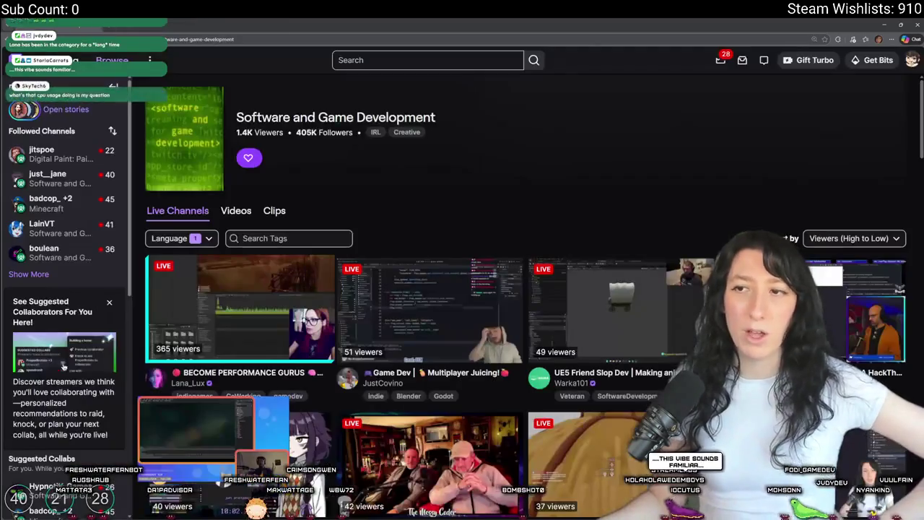
Step: Switch from the browser back to the GameMaker Studio 2 window
key(alt+Tab)
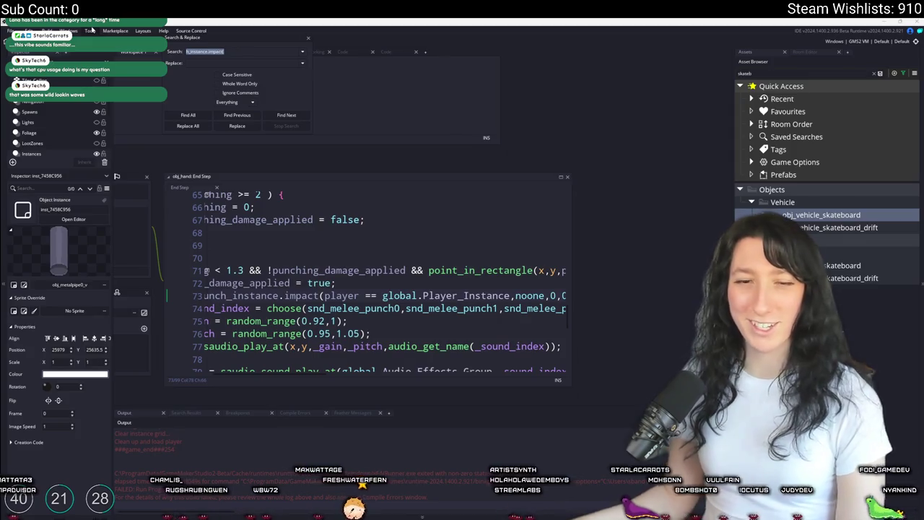
Step: Close the code search box and scroll up to focus the ToDo.txt note of 16 planned fixes
click(359, 259)
key(Up)
mouse_move(570, 243)
mouse_down()
mouse_move(526, 222)
mouse_move(658, 211)
mouse_up()
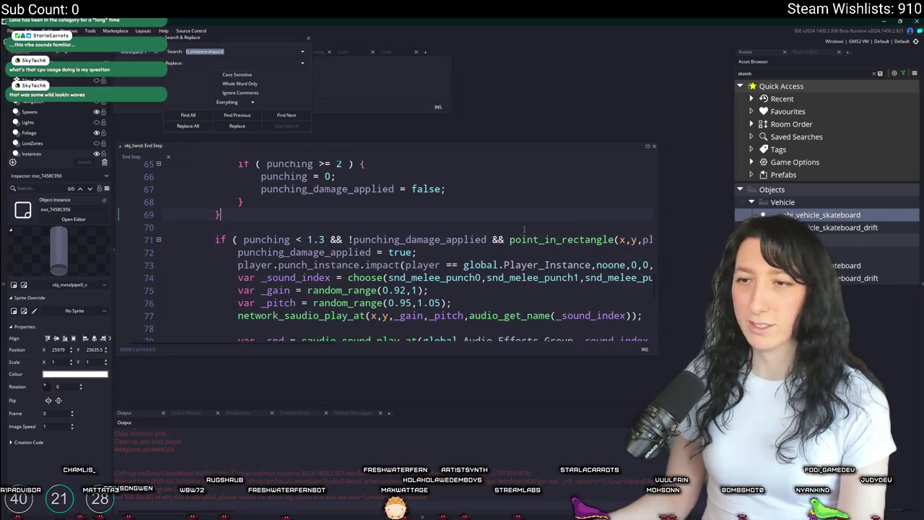
key(Escape)
click(270, 199)
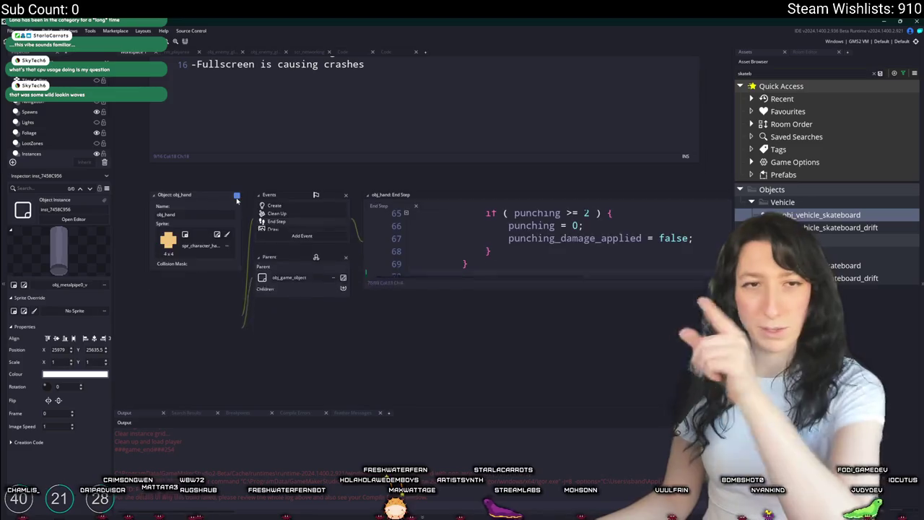
scroll(299, 123, up, 4)
click(408, 249)
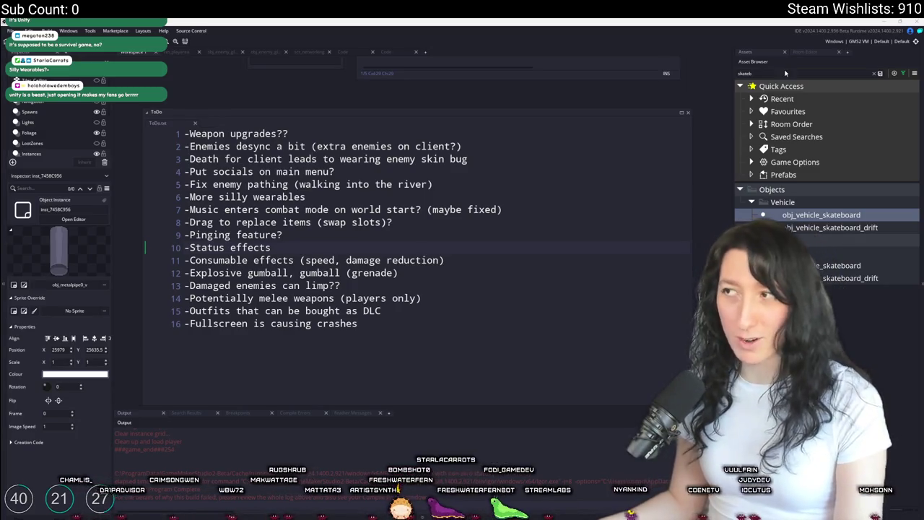
Step: Search the assets for 'chest' and compare the loot chest objects with the spr_clothchest sprite
text(chest)
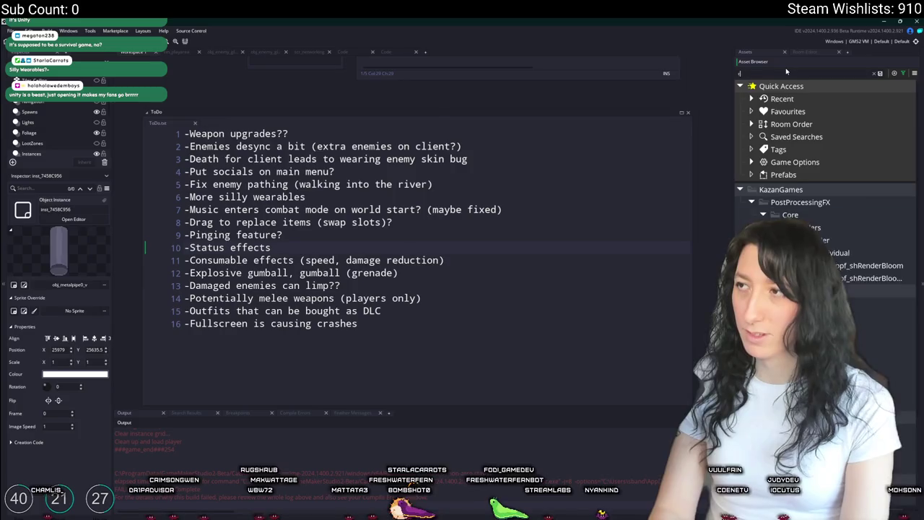
click(867, 353)
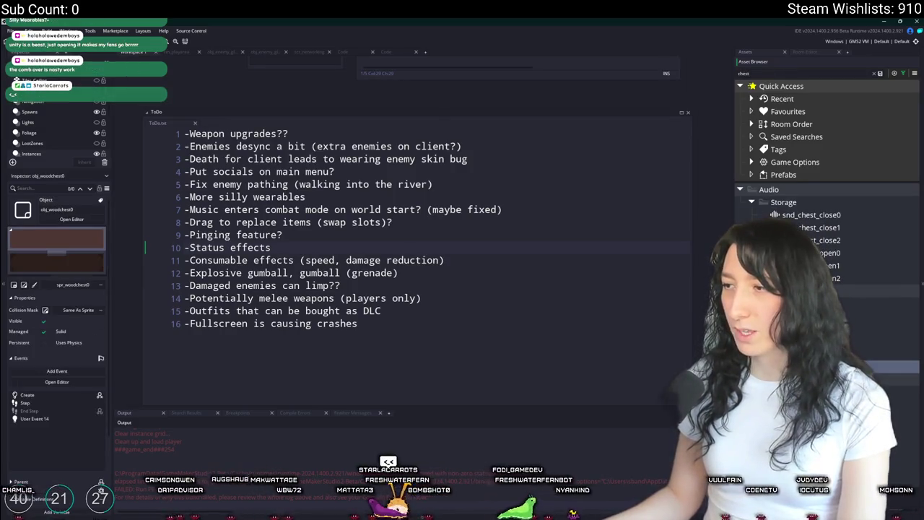
double_click(866, 404)
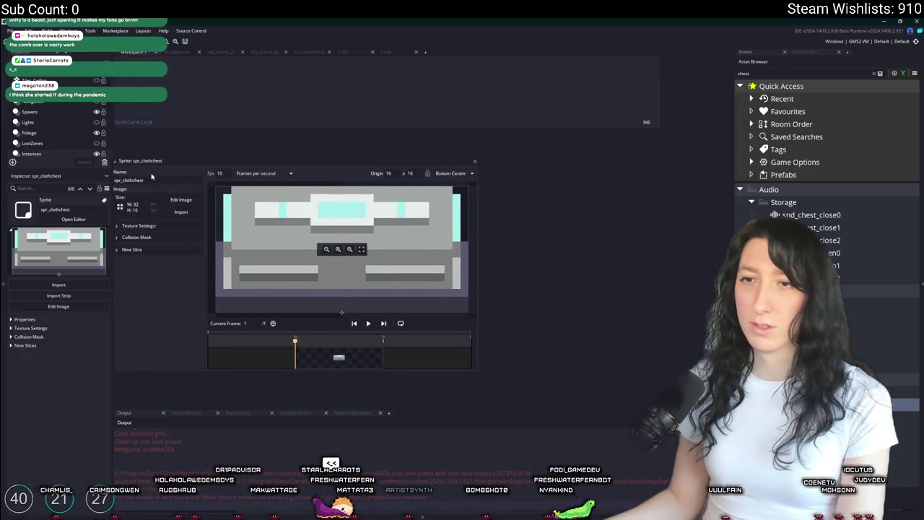
click(888, 354)
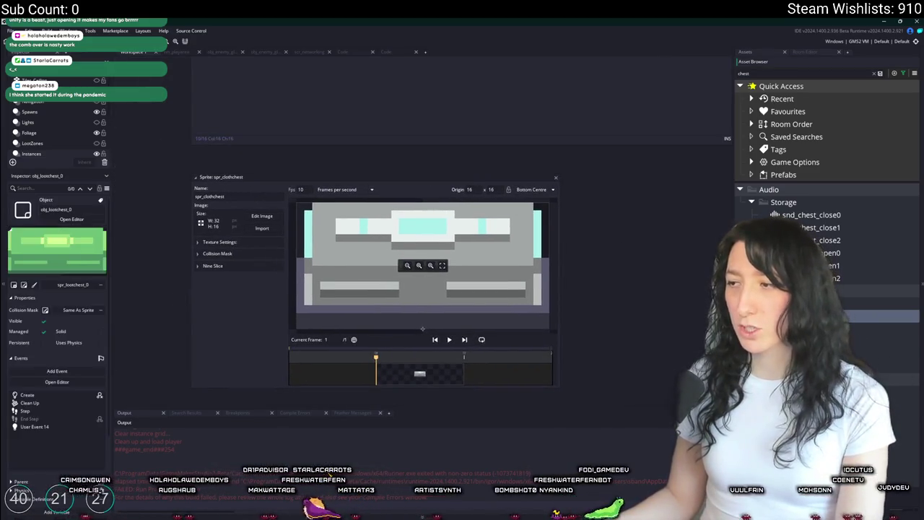
click(888, 367)
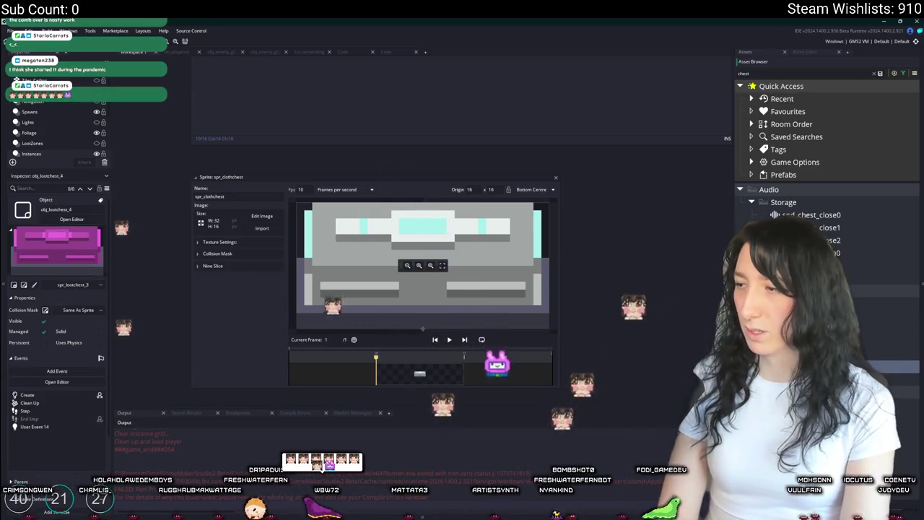
click(889, 417)
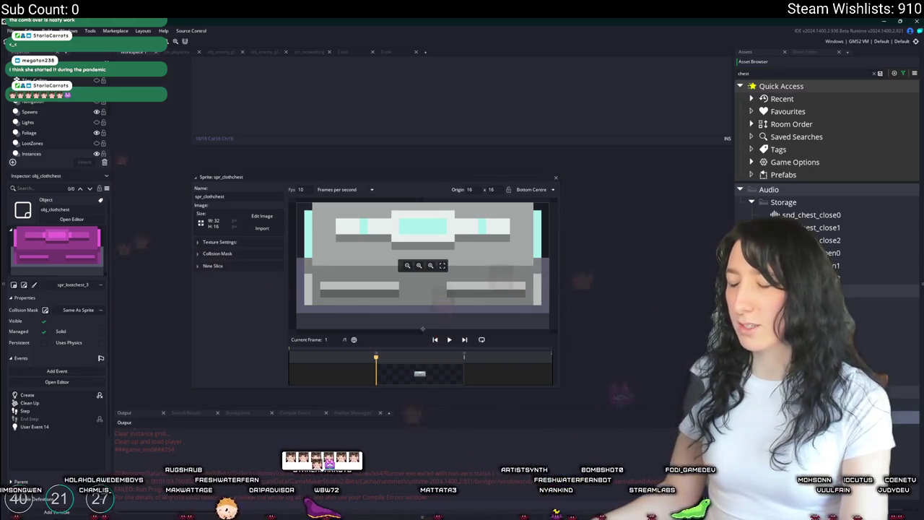
Step: Replace obj_clothchest's spr_lootchest_3 sprite with spr_clothchest and open its Create event
click(71, 219)
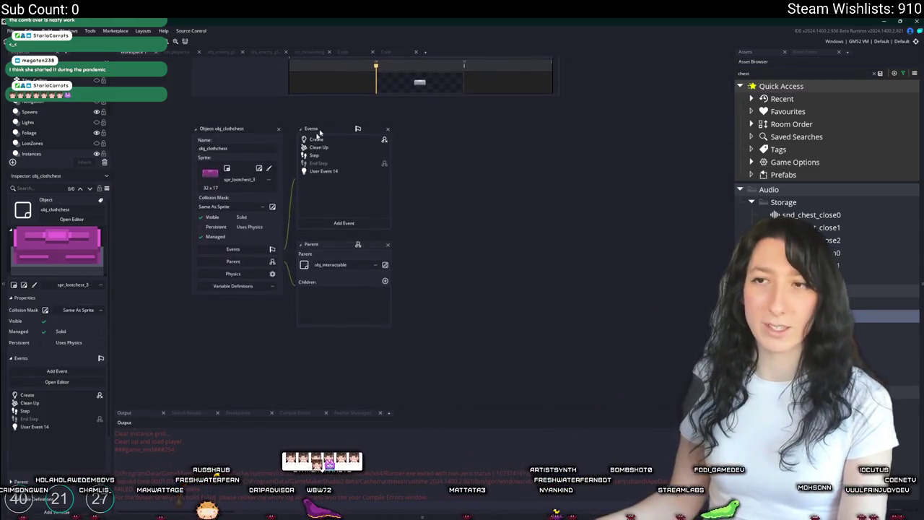
click(239, 180)
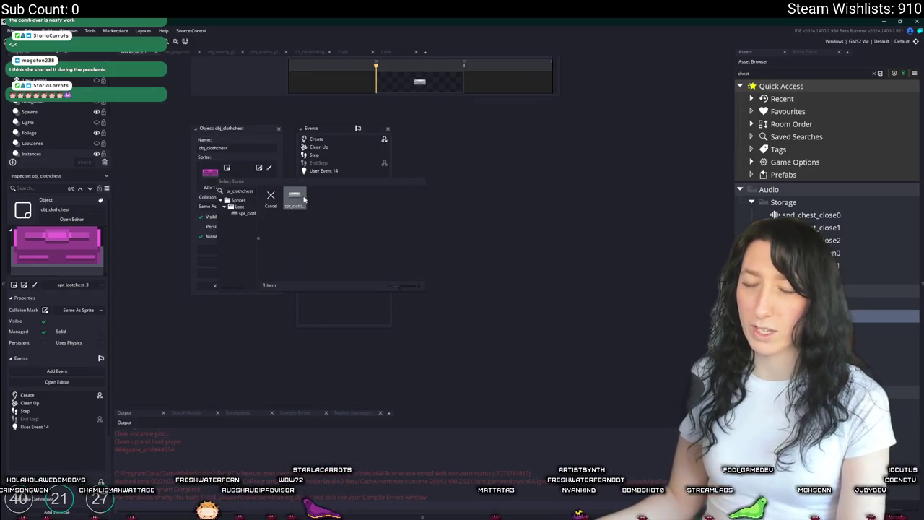
click(302, 199)
double_click(325, 139)
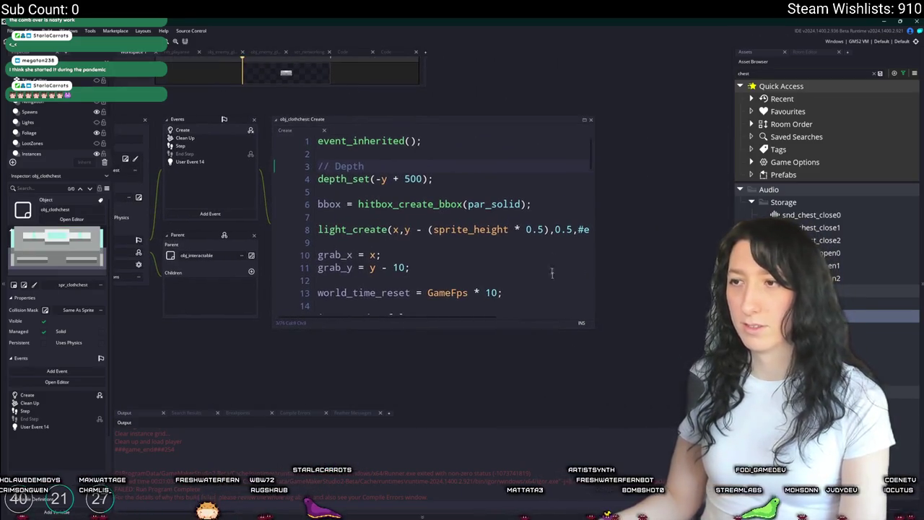
Step: Change the light_create colour argument to c_white and look through the Create code
mouse_move(499, 293)
mouse_down()
mouse_move(583, 324)
mouse_move(674, 339)
mouse_up()
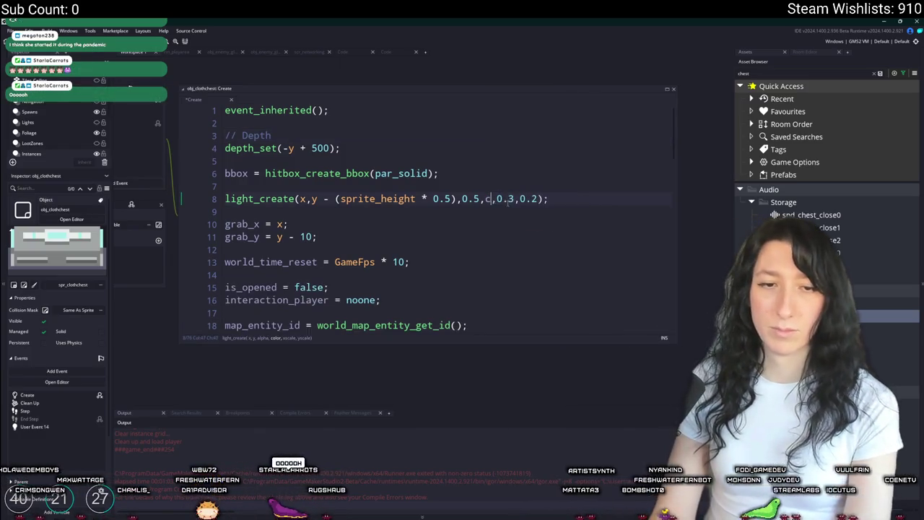
key(BackSpace)
key(BackSpace)
key(BackSpace)
text(te)
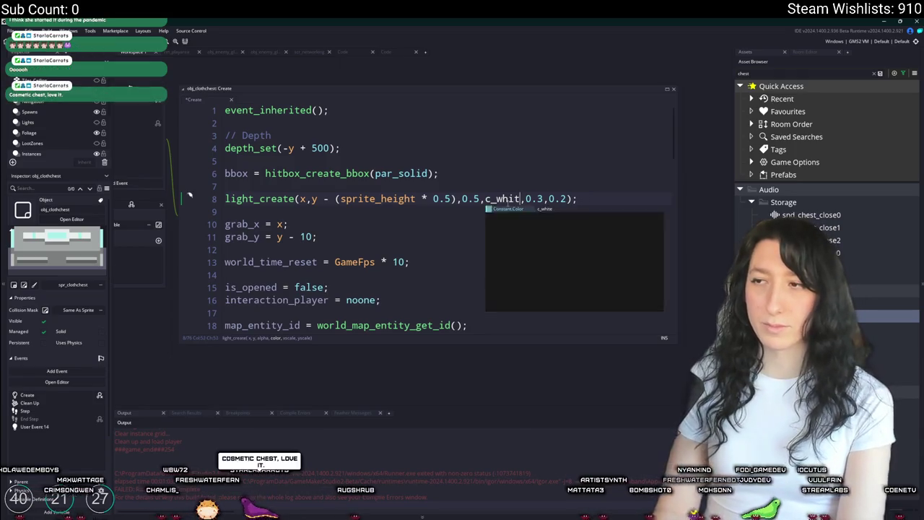
key(Return)
key(BackSpace)
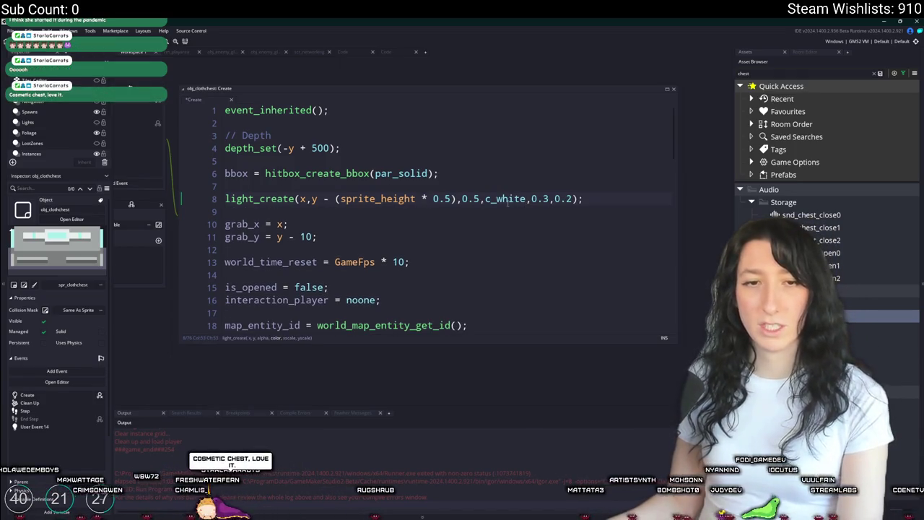
click(407, 209)
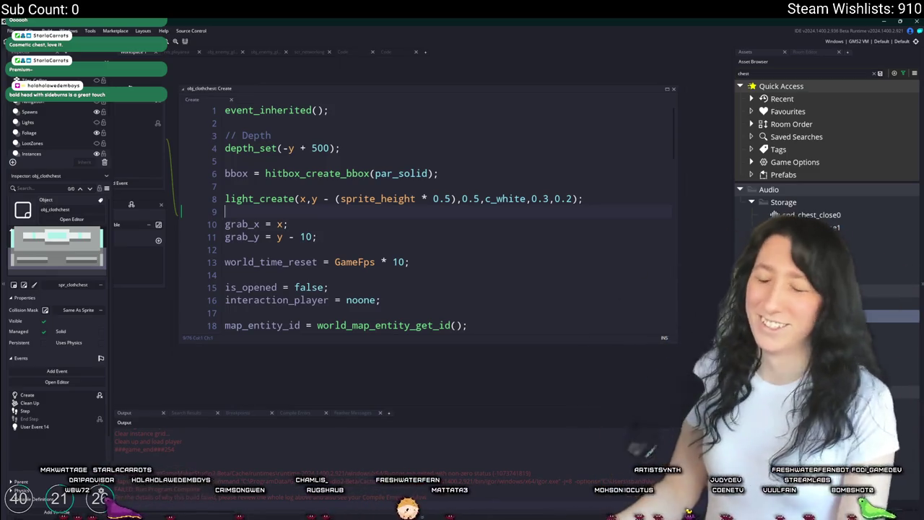
scroll(376, 202, down, 6)
scroll(627, 147, down, 3)
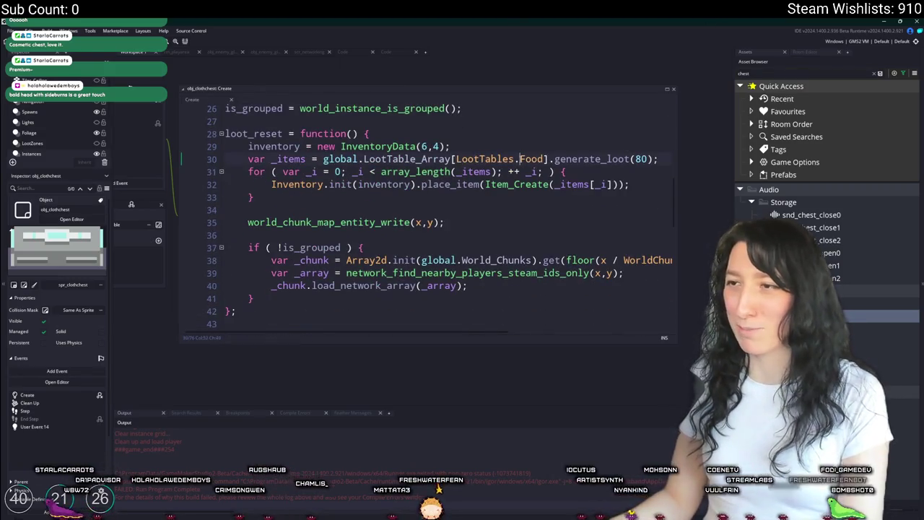
scroll(395, 246, down, 6)
scroll(394, 245, down, 6)
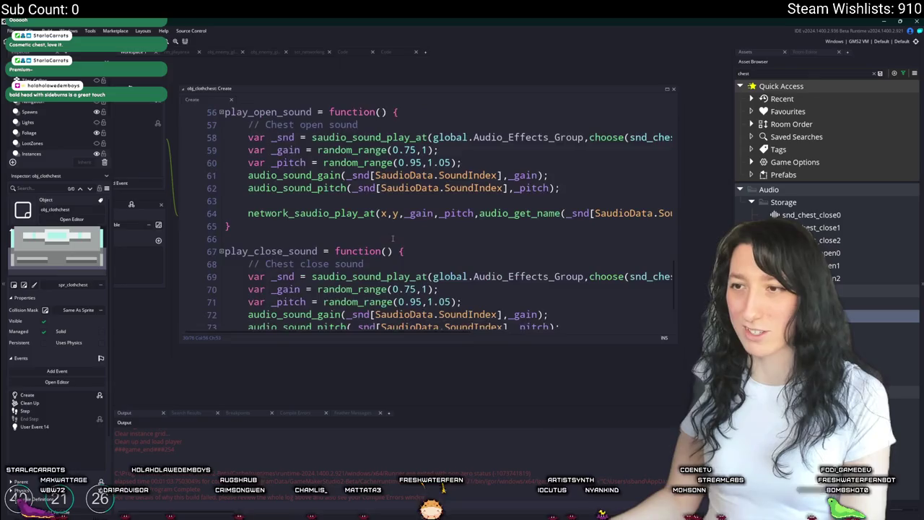
scroll(361, 241, up, 10)
scroll(334, 238, up, 8)
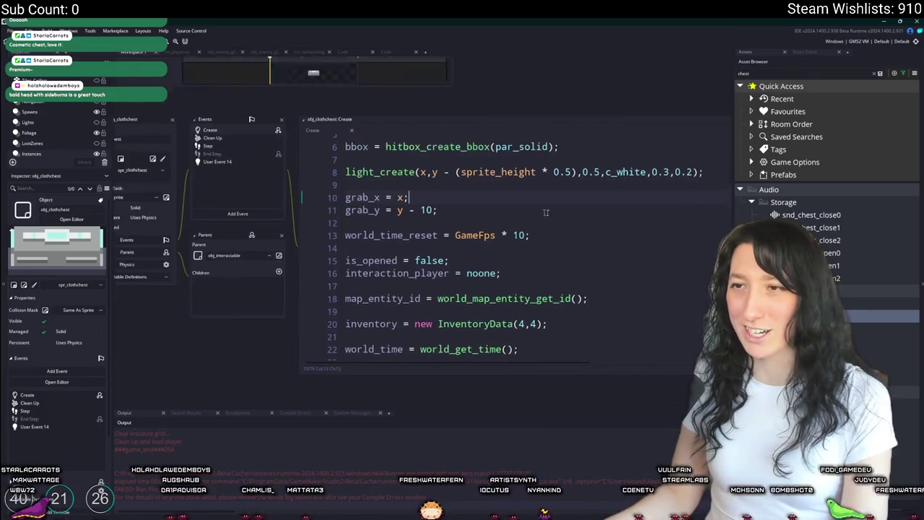
Step: Check the chest's Step, Clean Up and User Event 14 code, then return to Create
key(F12)
click(250, 152)
click(250, 143)
click(249, 167)
click(242, 135)
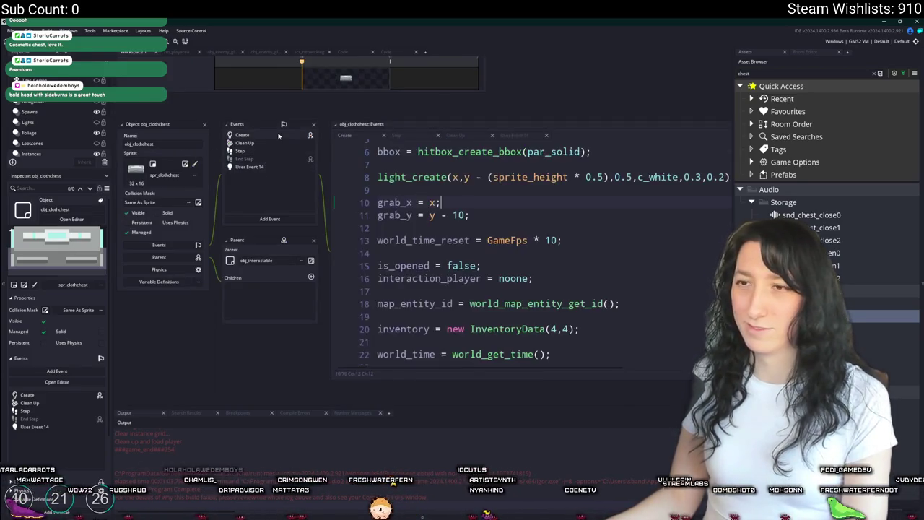
drag(136, 232, 142, 257)
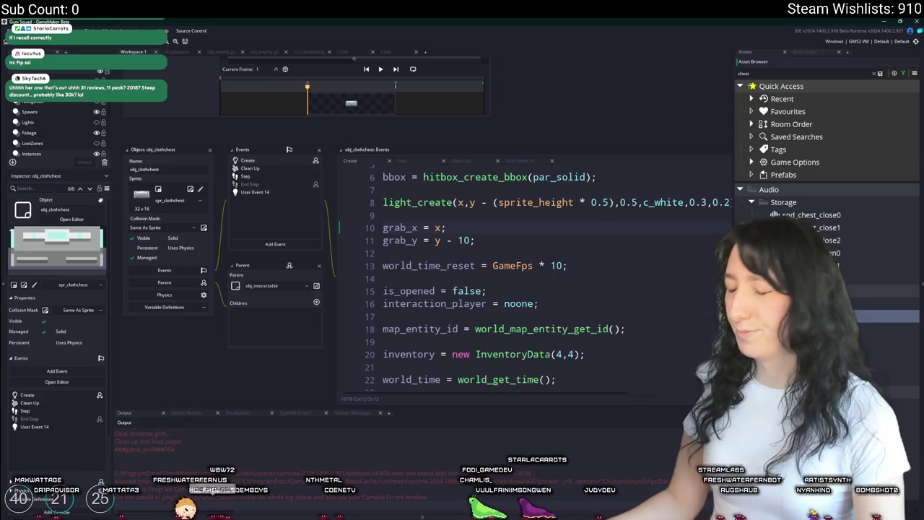
key(alt+Tab)
Step: Discard the unsaved stick-figure sketch, then open Character.aseprite from recent files and zoom in on it
click(85, 49)
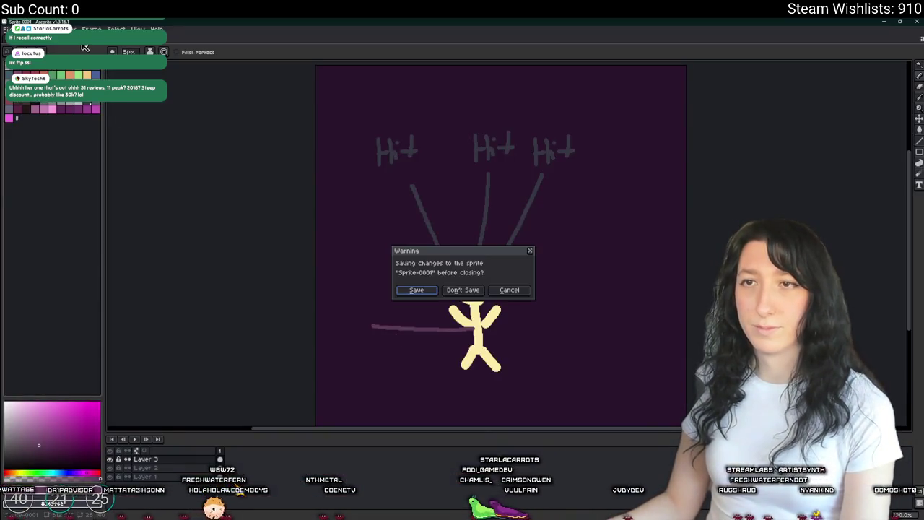
click(462, 291)
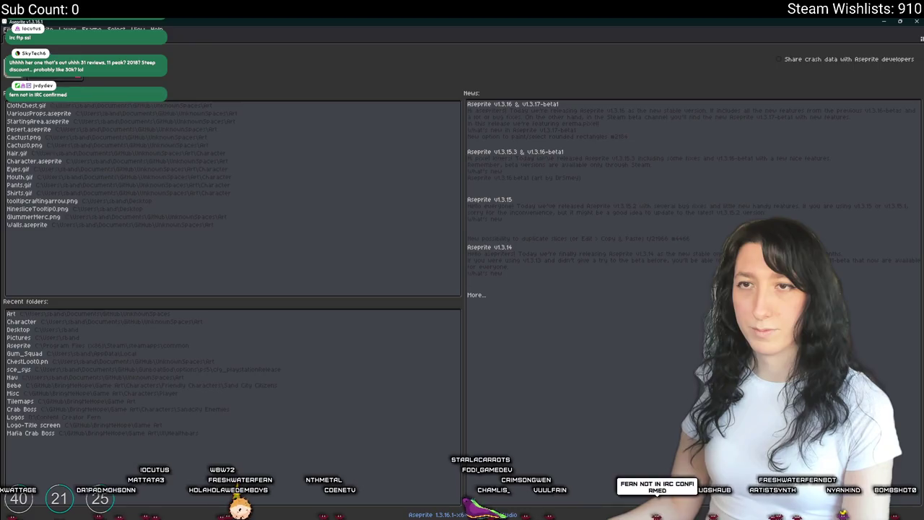
click(44, 162)
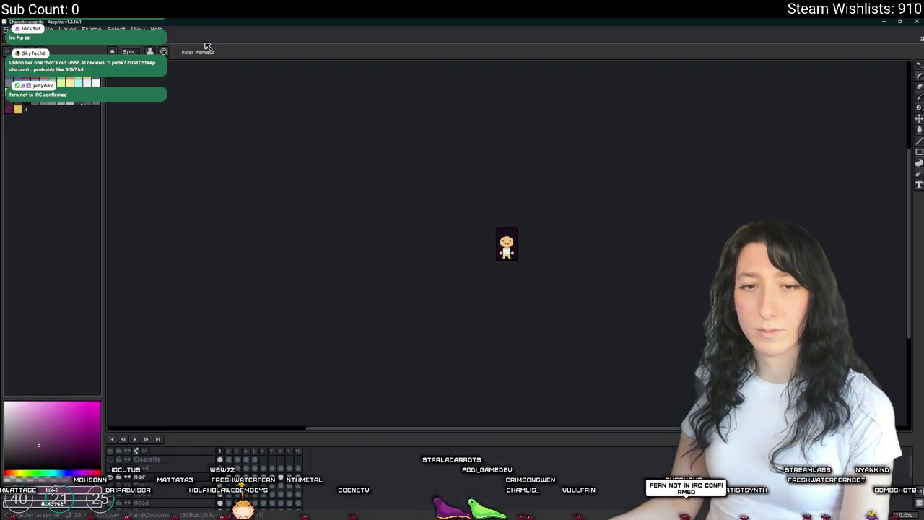
drag(612, 213, 460, 192)
scroll(340, 231, up, 2)
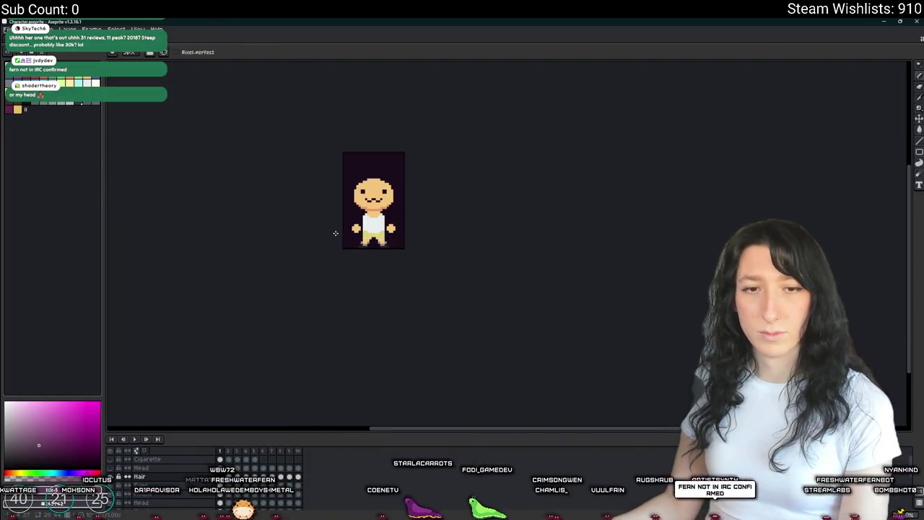
scroll(337, 216, up, 1)
mouse_move(356, 216)
mouse_down()
mouse_move(323, 215)
mouse_move(346, 215)
mouse_up()
scroll(323, 209, up, 1)
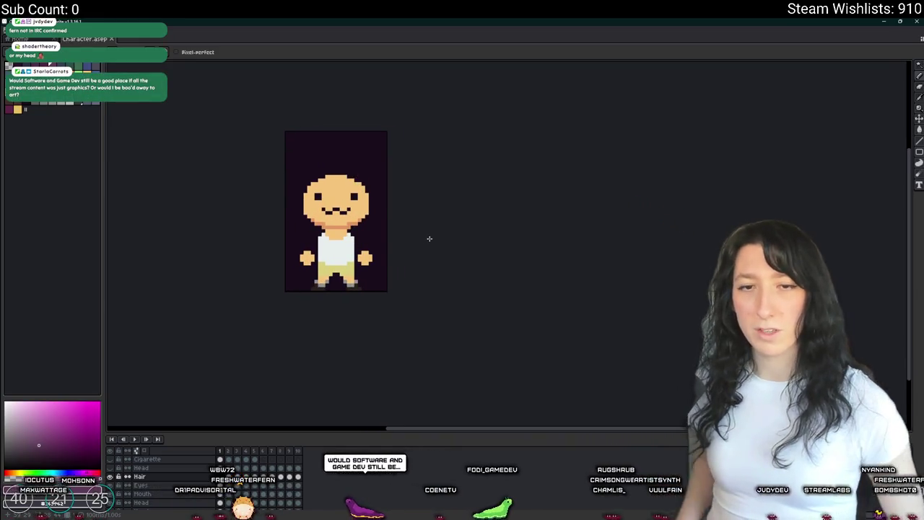